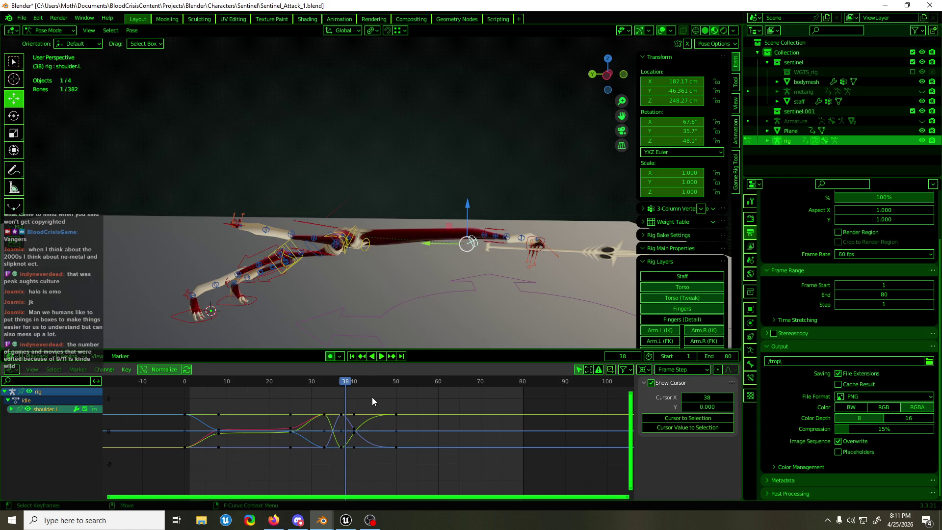
Step: Delete the shoulder.L keyframes around frames 34–42 in the Graph Editor
left_click_drag(378, 397, 351, 463)
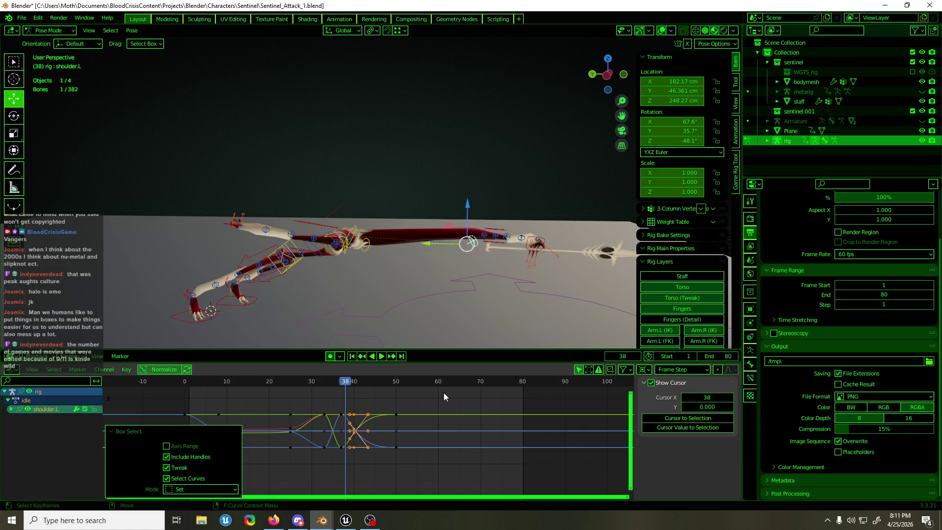
key("ctrl+z")
key("ctrl+z")
key("ctrl+z")
key("ctrl+z")
key("ctrl+z")
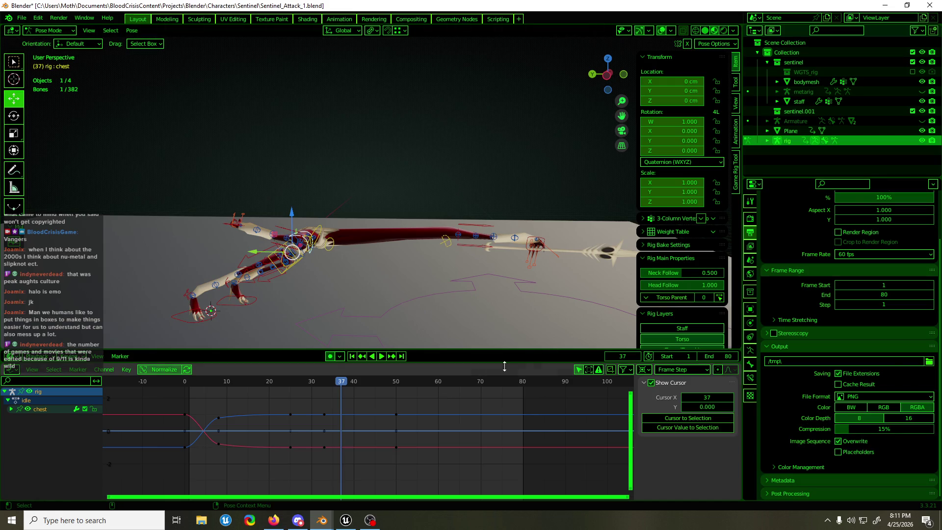
mouse_move(343, 385)
left_mouse_down()
mouse_move(301, 390)
mouse_move(359, 392)
mouse_move(282, 399)
mouse_move(354, 397)
mouse_move(371, 427)
mouse_move(335, 466)
left_mouse_up()
left_click(426, 248)
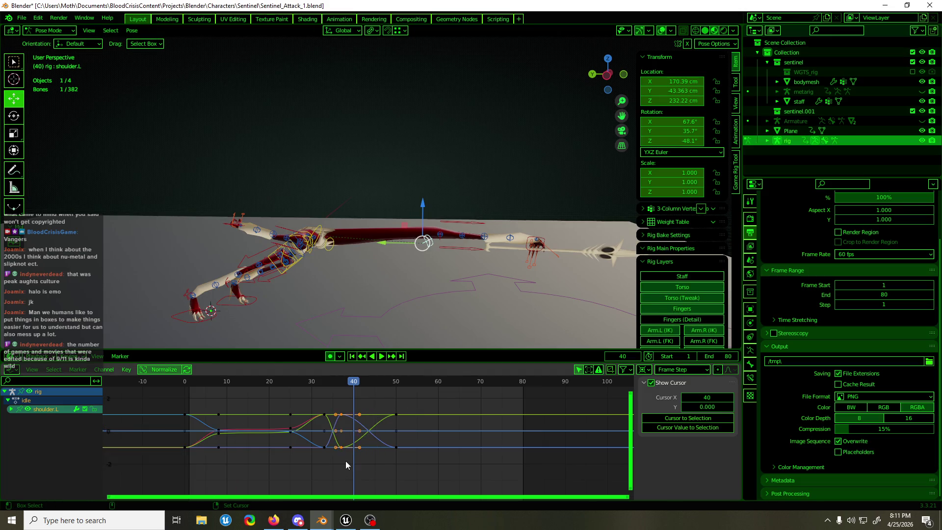
key("Down")
key("Delete")
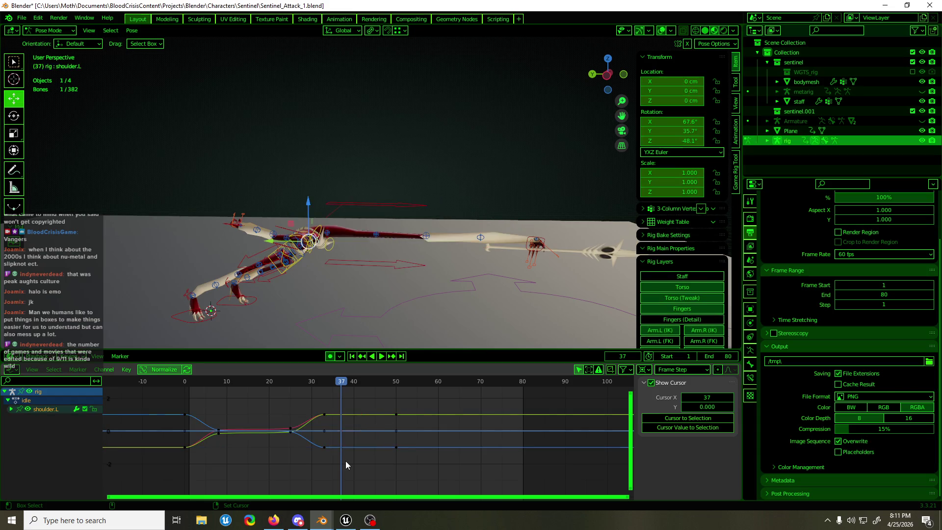
Step: Scrub the animation back toward frame 0 and save Sentinel_Attack_1.blend
left_click(324, 382)
mouse_move(324, 382)
left_mouse_down()
mouse_move(178, 413)
mouse_move(196, 402)
left_mouse_up()
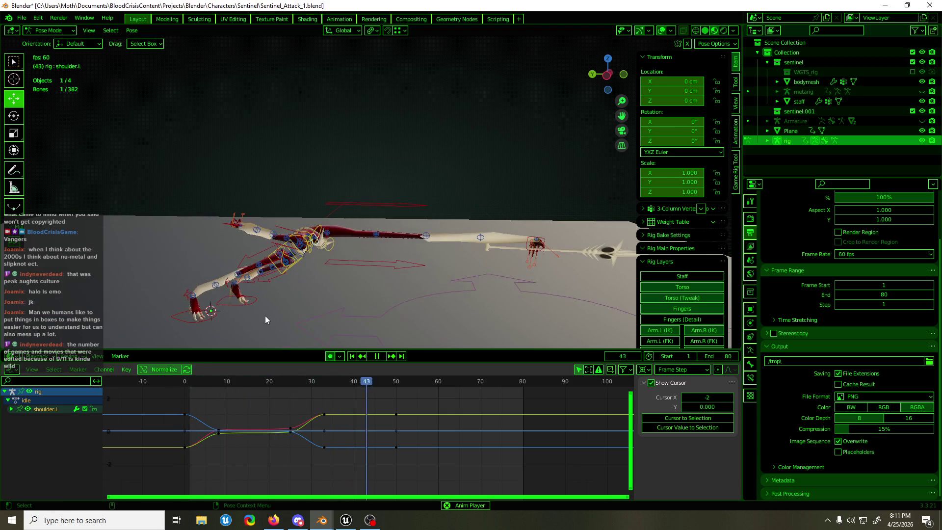
key("ctrl+s")
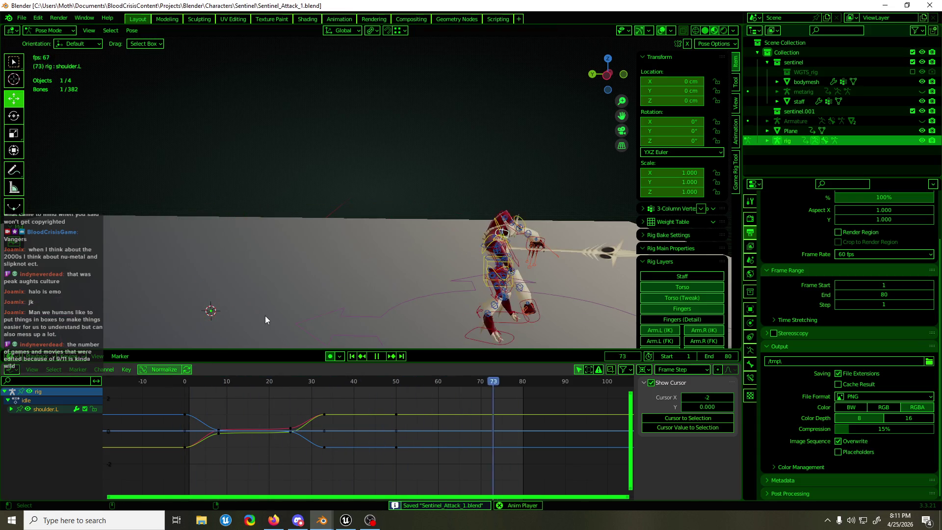
Step: Stop the Sentinel attack playback and minimize Blender to the desktop
left_click_drag(426, 174, 349, 170)
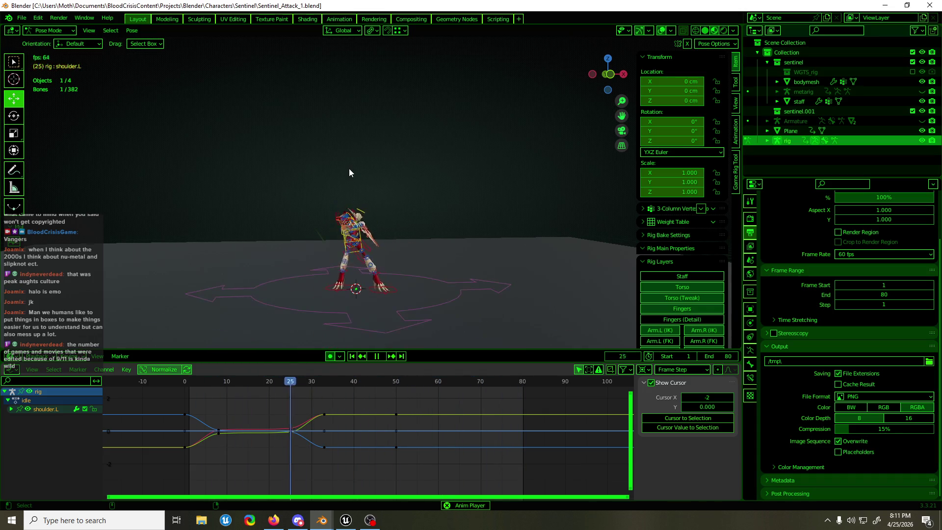
key("space")
key("ctrl+s")
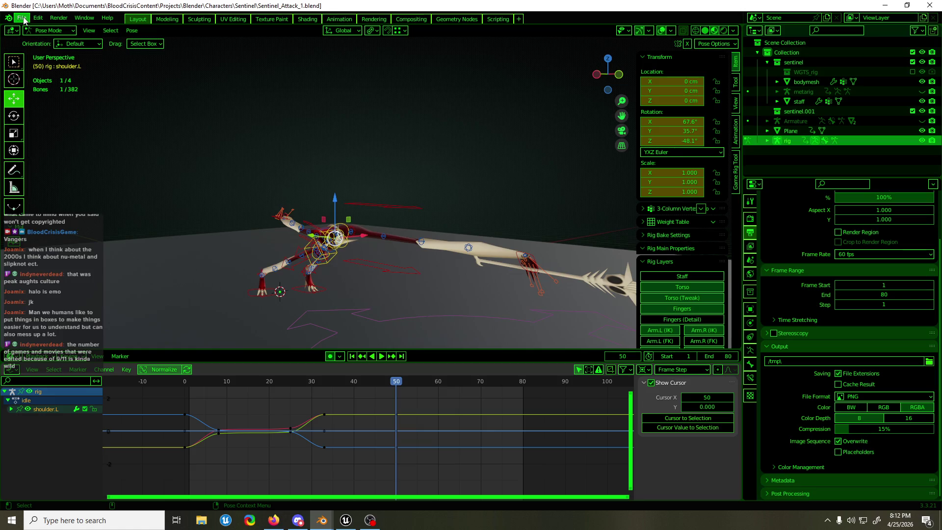
left_click(24, 20)
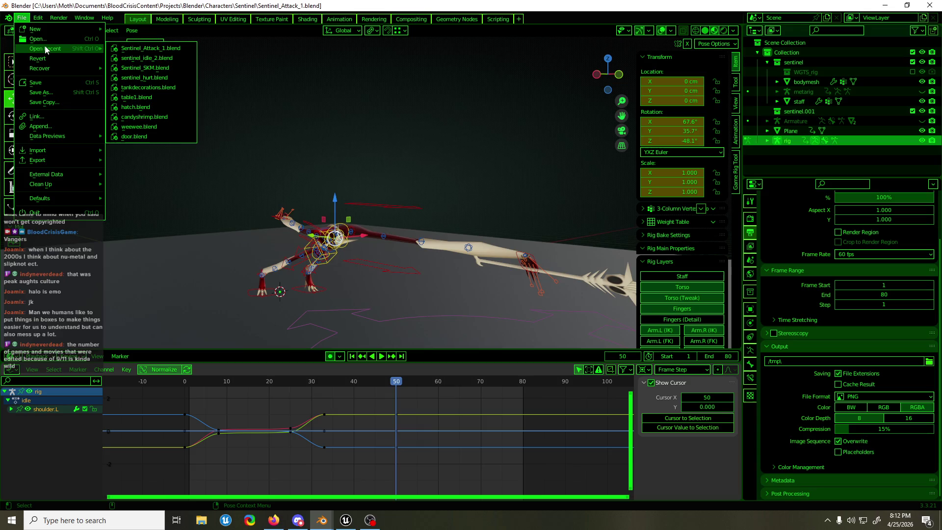
left_click(885, 5)
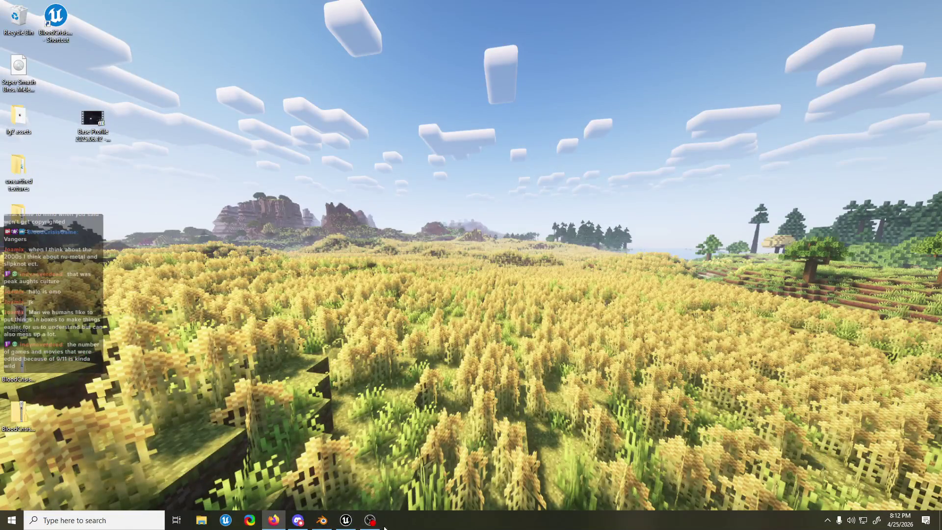
Step: Delete sentinel_idle from LR_02_Map and browse to the Skulker_BP assets in the Content Drawer
left_click(346, 520)
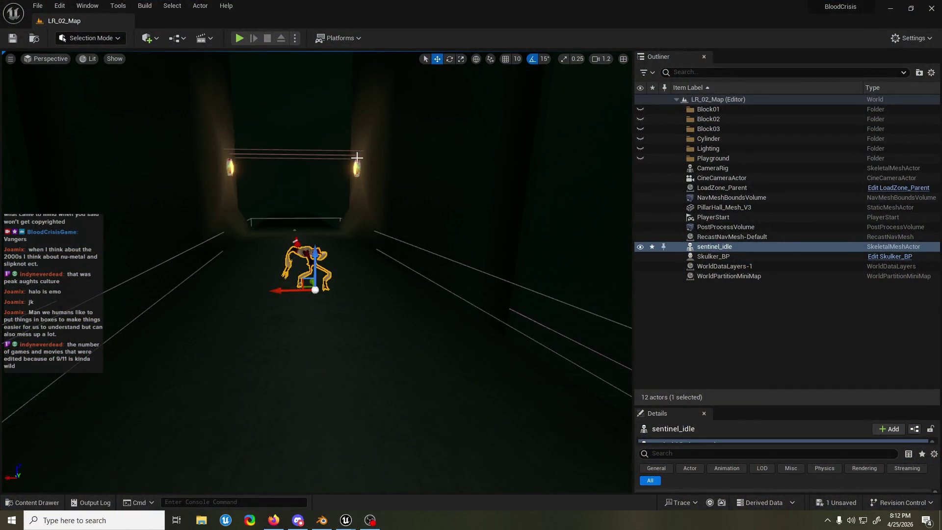
key("Delete")
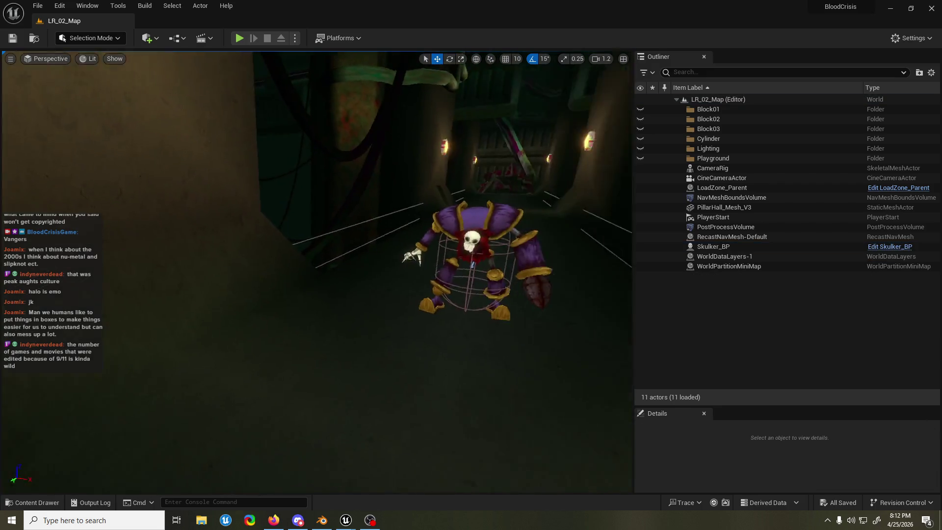
left_click(329, 239)
key("ctrl+b")
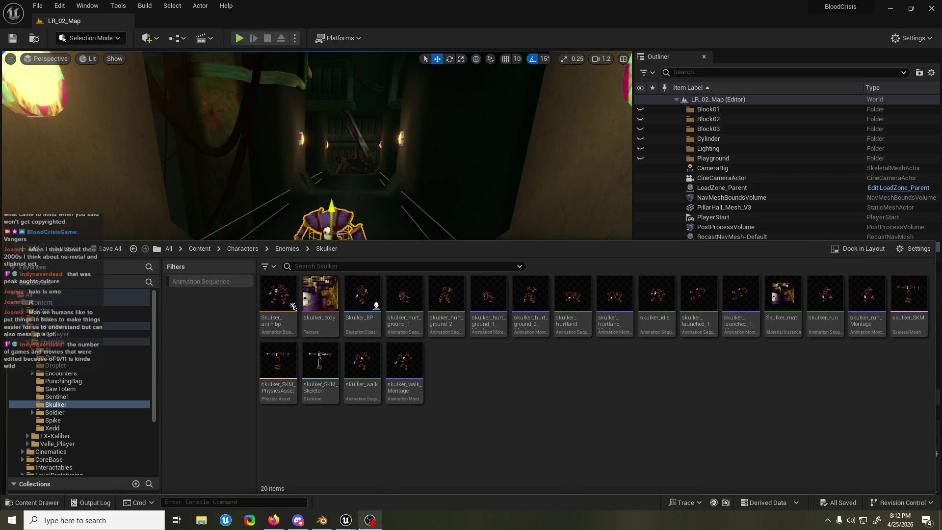
left_click(320, 522)
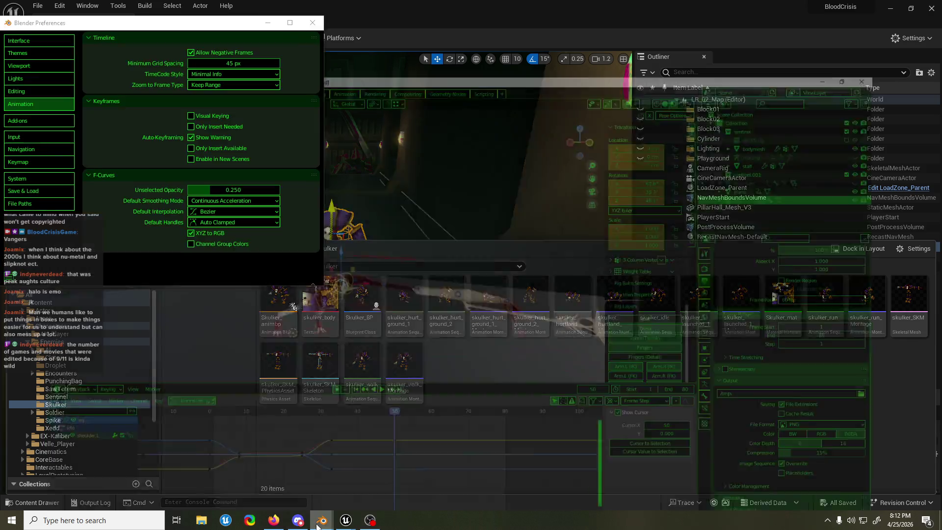
Step: Save the Sentinel file, then open skulker_attack 3.blend from Characters > Skulker > animations
left_click(114, 56)
key("ctrl+s")
left_click(22, 18)
left_click(40, 42)
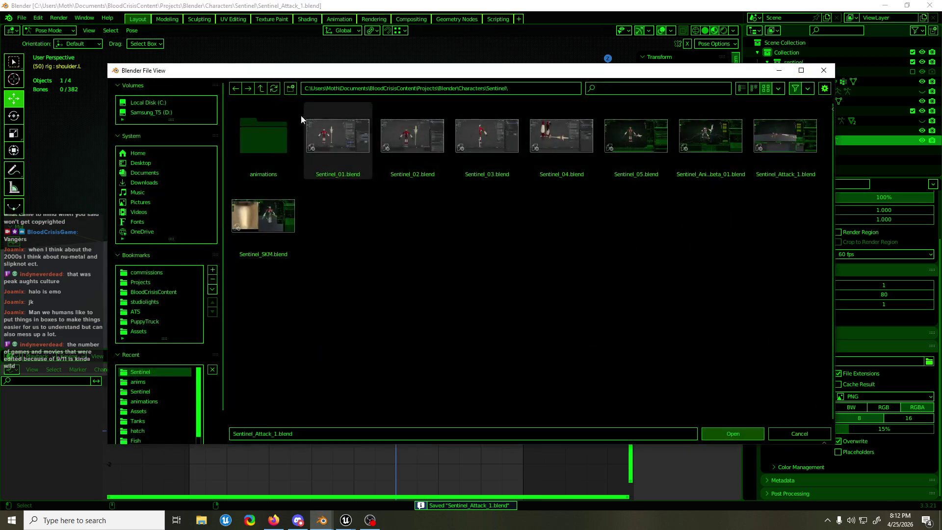
left_click(264, 87)
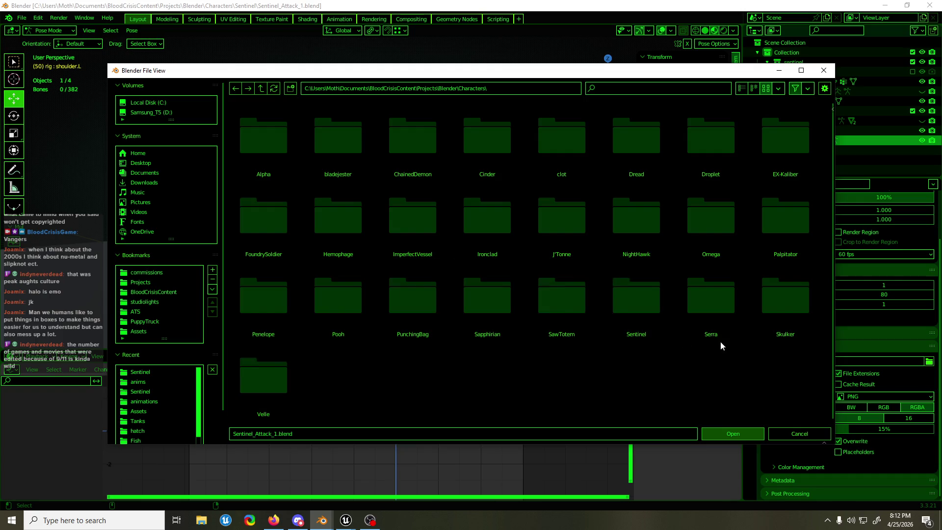
double_click(789, 304)
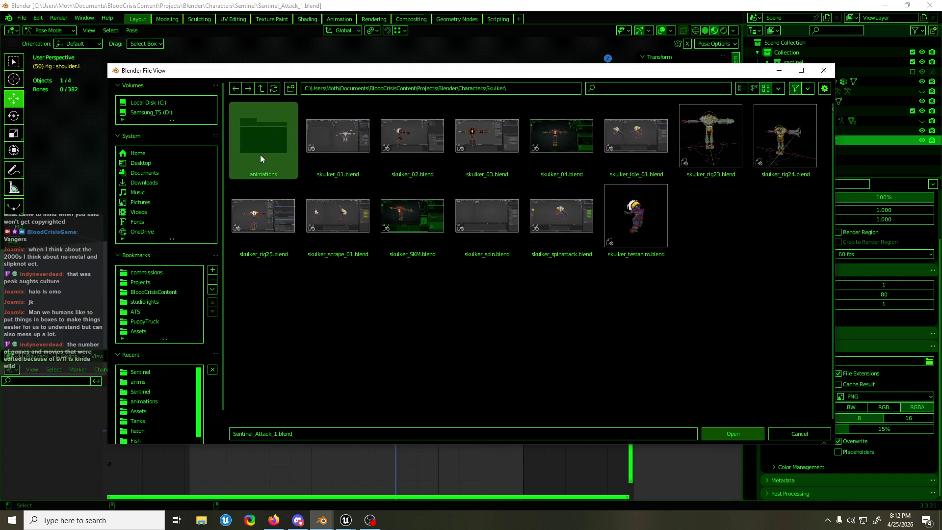
double_click(260, 153)
double_click(316, 154)
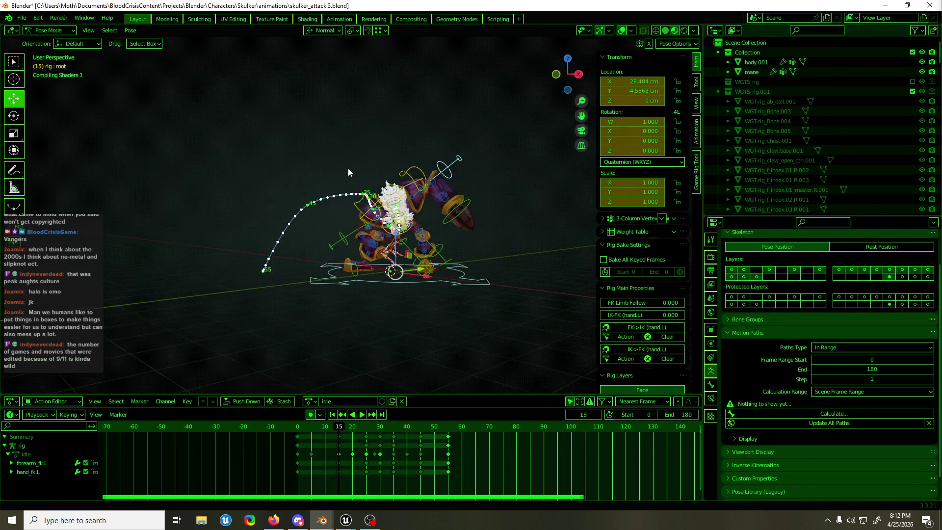
Step: Play the Skulker attack with overlays hidden, scrubbing from frame -1 to frame 10
key("space")
left_click_drag(370, 233, 508, 236)
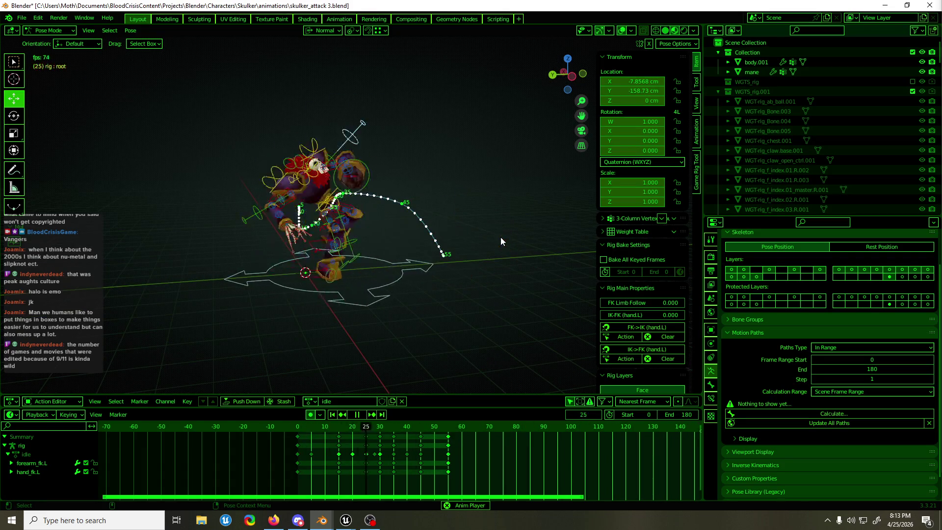
left_click(622, 31)
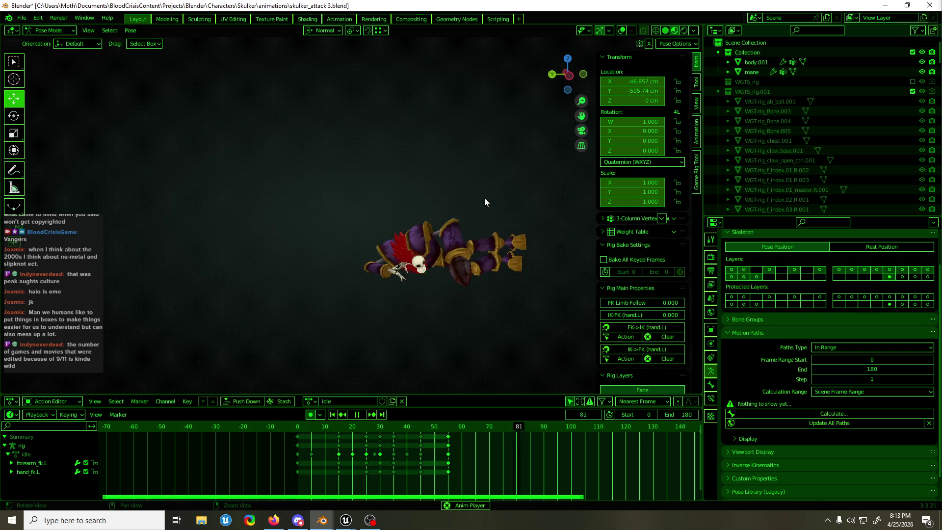
left_click_drag(484, 196, 393, 196)
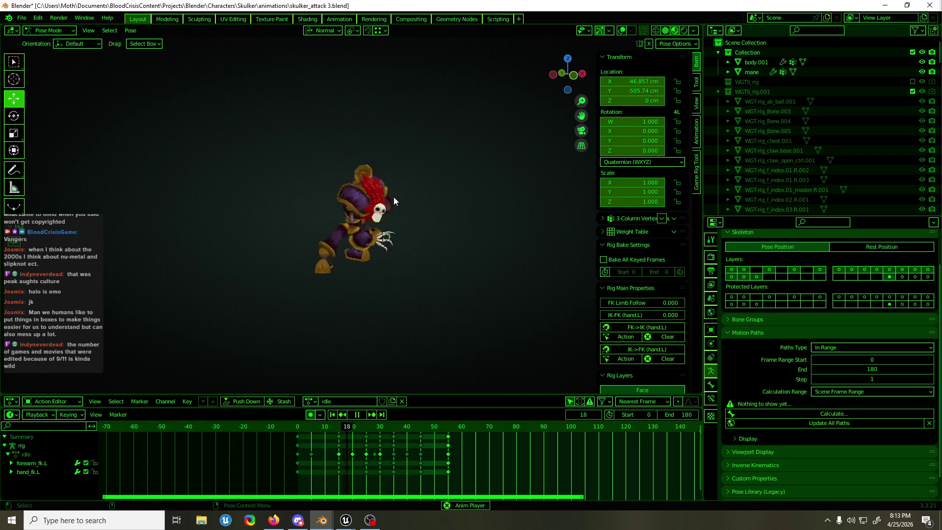
left_click_drag(390, 208, 467, 214)
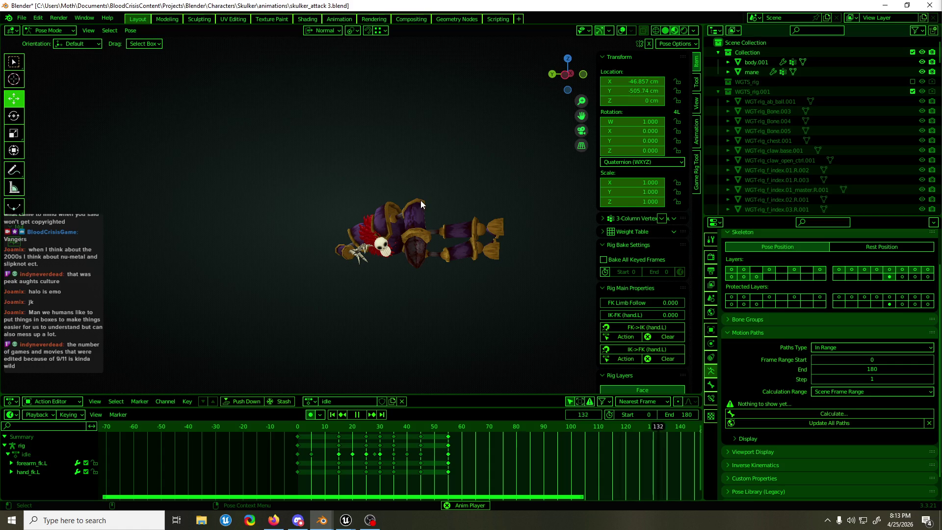
left_click(295, 427)
mouse_move(296, 428)
left_mouse_down()
mouse_move(376, 429)
mouse_move(397, 434)
mouse_move(346, 433)
mouse_move(423, 446)
mouse_move(396, 448)
mouse_move(406, 448)
left_mouse_up()
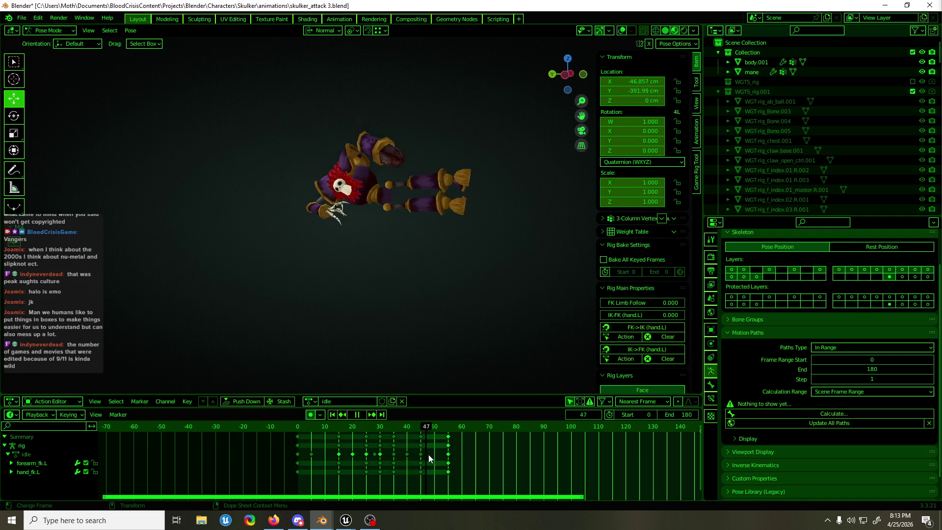
Step: Save skulker_attack 3.blend, stop playback, and check the list of actions
left_click_drag(449, 261, 355, 281)
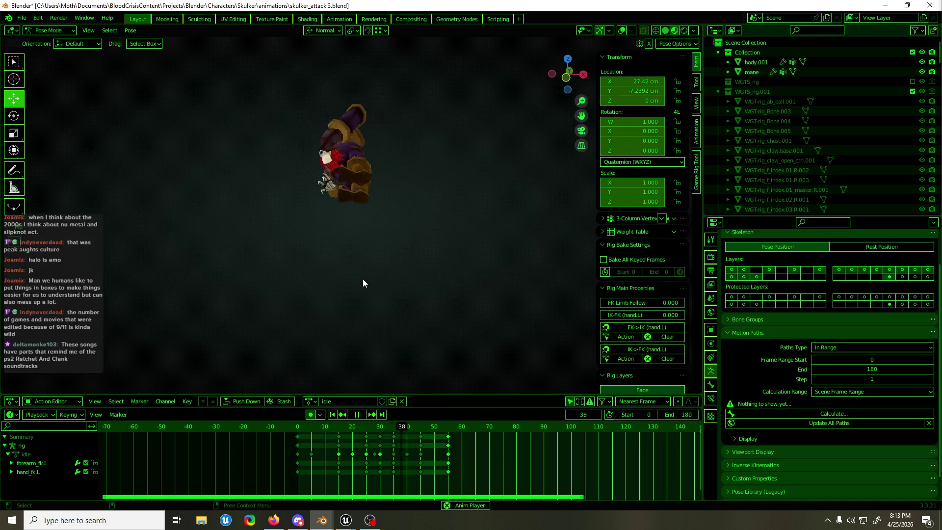
key("ctrl+s")
key("Escape")
left_click_drag(165, 144, 260, 167)
left_click(312, 400)
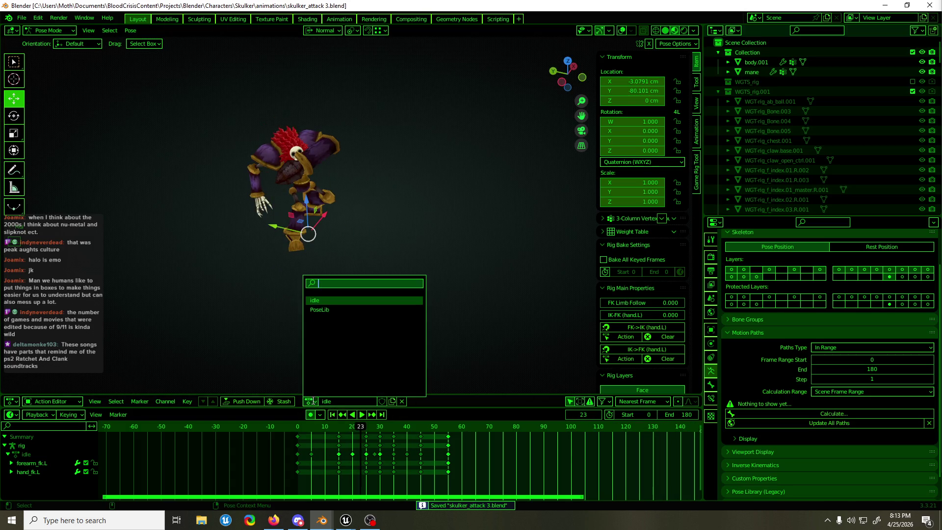
Step: Reopen skulker_attack 3.blend, then open skulker_attack 3_2.blend from the animations folder
left_click(22, 18)
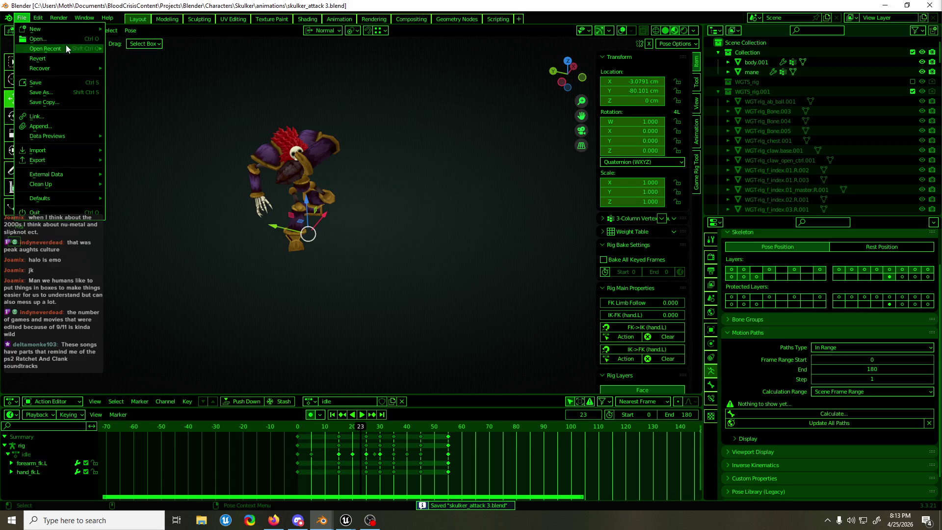
left_click(65, 38)
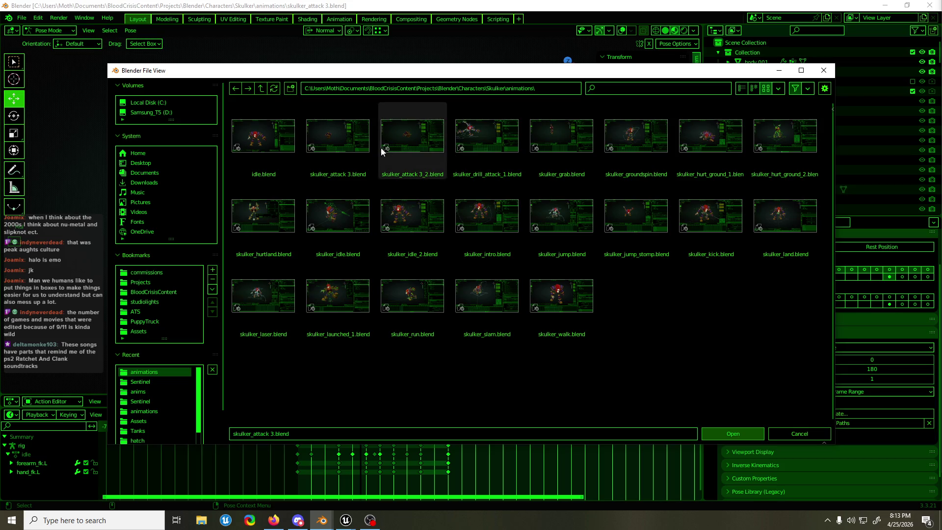
double_click(367, 139)
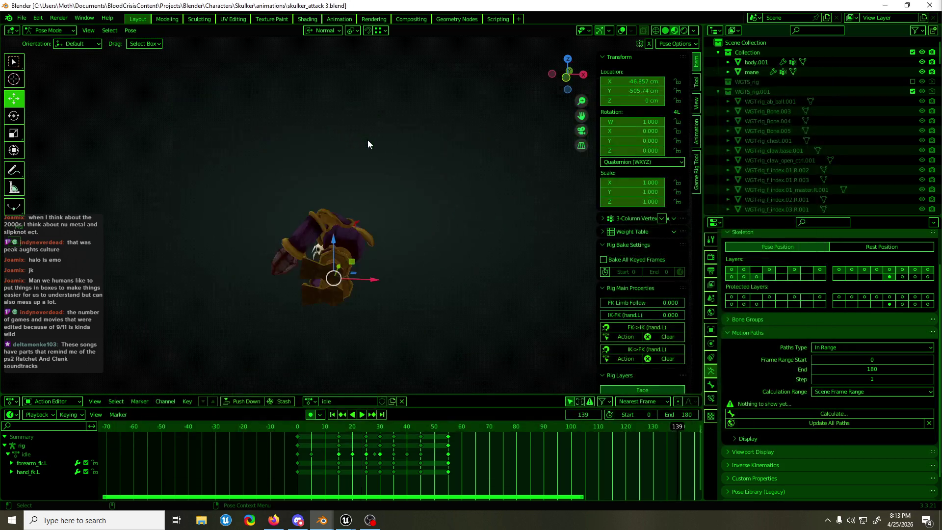
mouse_move(368, 152)
left_mouse_down()
mouse_move(410, 169)
mouse_move(464, 170)
left_mouse_up()
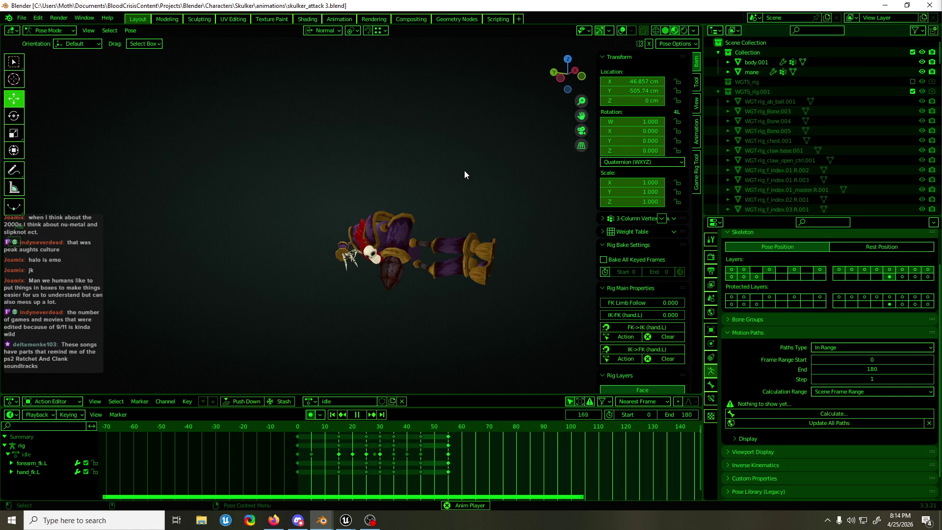
left_click(21, 18)
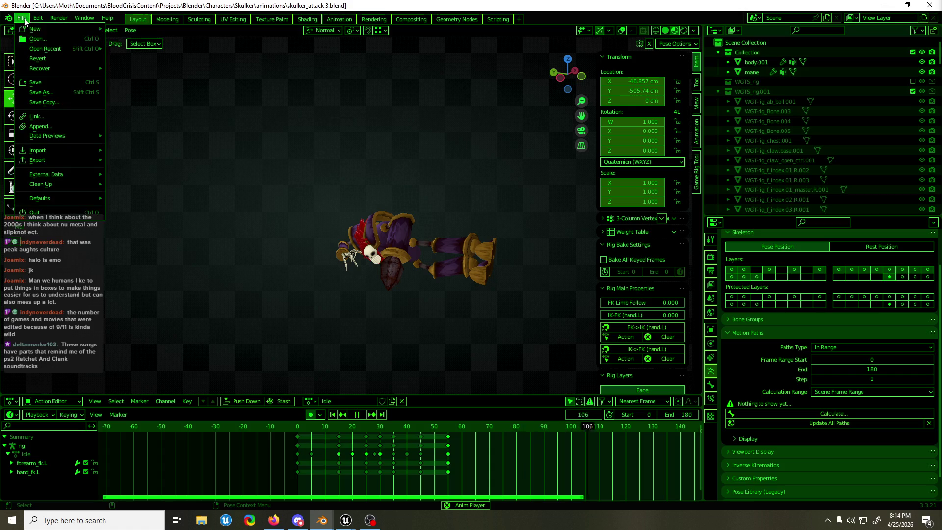
left_click(50, 40)
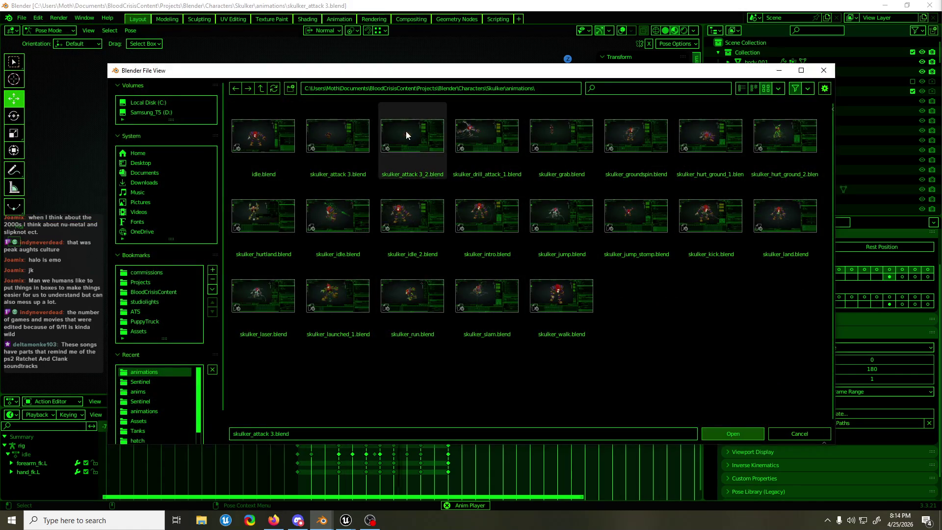
double_click(405, 131)
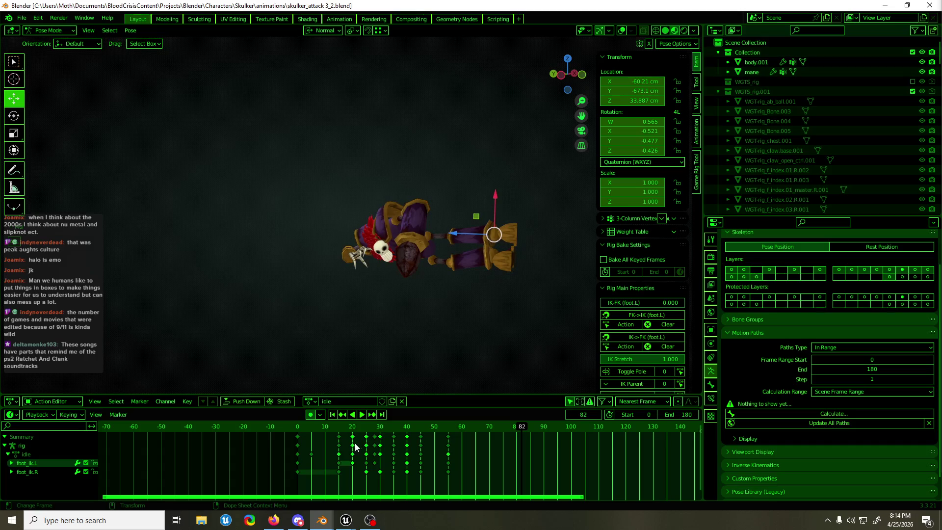
Step: Play skulker_attack 3_2, scrub back to frame 11, stop playback, and save the file
key("space")
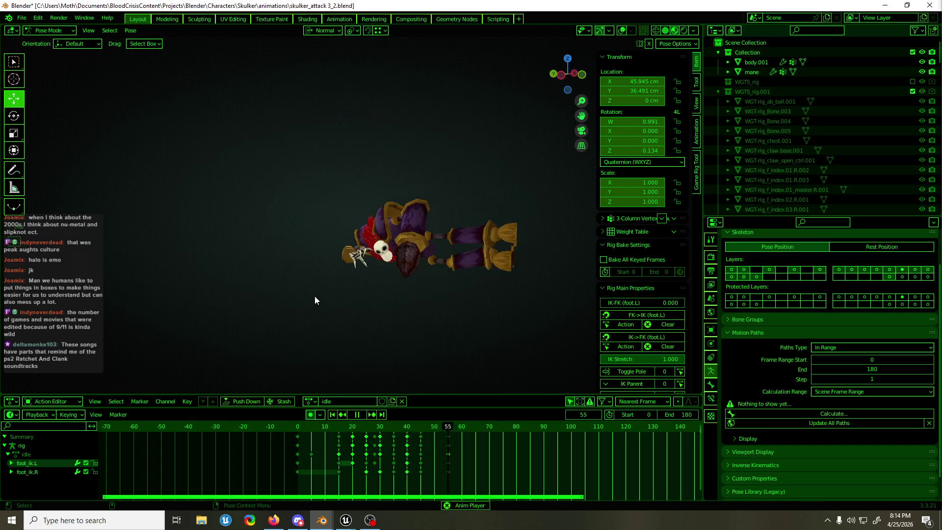
mouse_move(325, 431)
left_mouse_down()
mouse_move(314, 429)
mouse_move(378, 439)
mouse_move(354, 442)
mouse_move(372, 446)
mouse_move(432, 435)
left_mouse_up()
key("Escape")
key("ctrl+s")
left_click(49, 33)
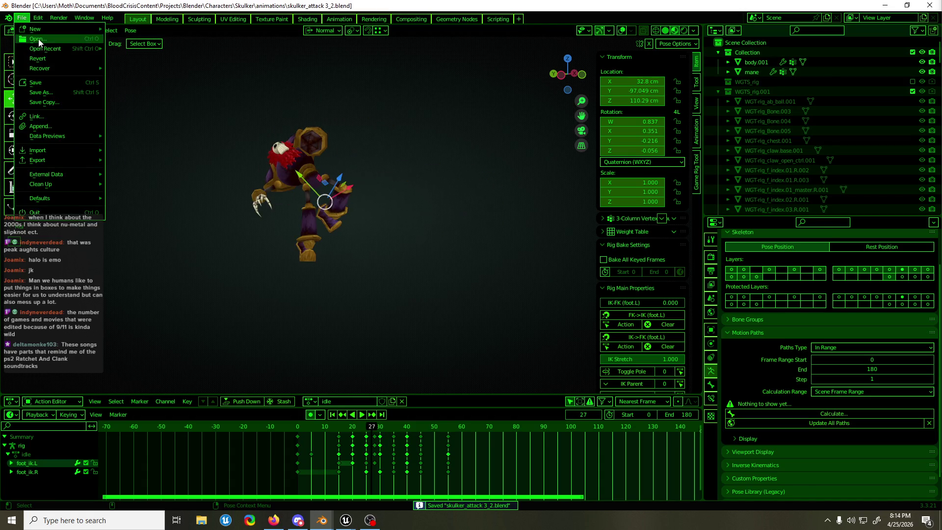
Step: Open skulker_drill_attack_1.blend from the Skulker animations folder
left_click(37, 39)
left_click(516, 138)
double_click(516, 138)
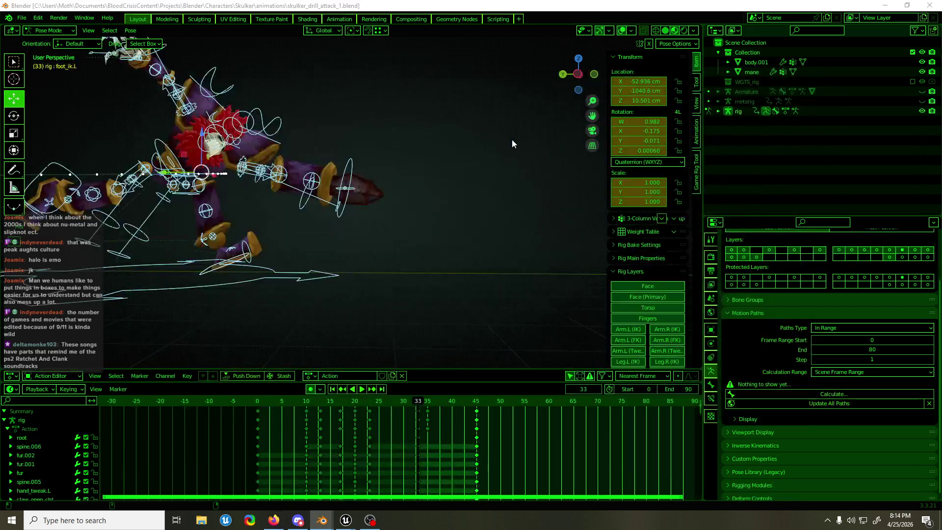
Step: Play the drill attack from two angles, save it, and return to the animation file browser
key("space")
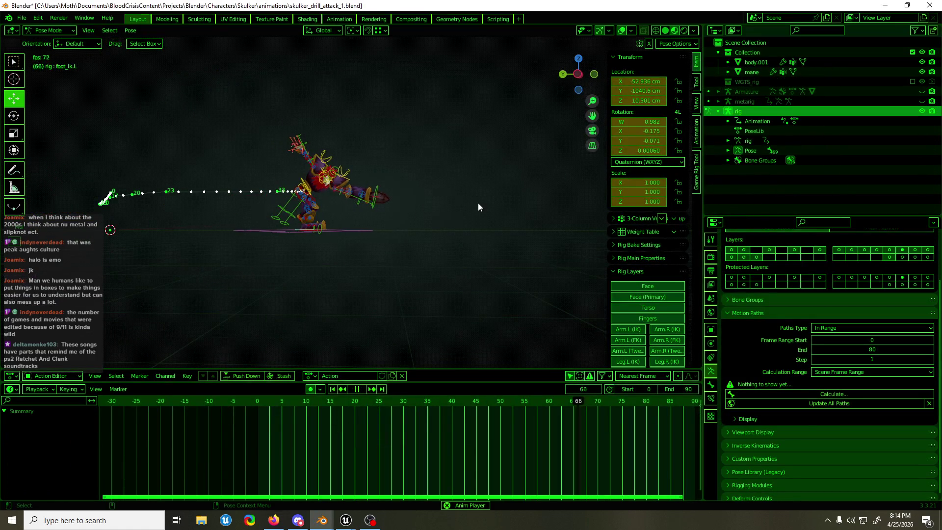
left_click_drag(432, 208, 324, 212)
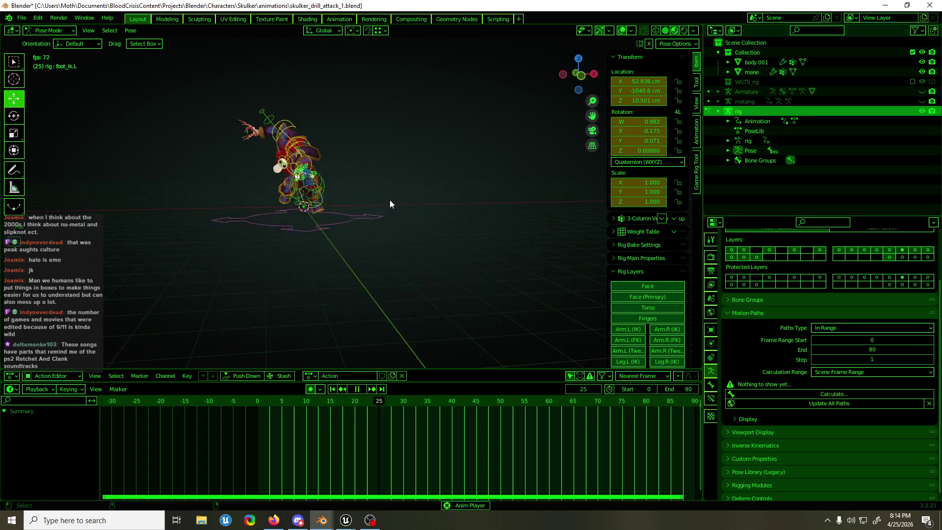
key("ctrl+s")
left_click_drag(407, 259, 492, 260)
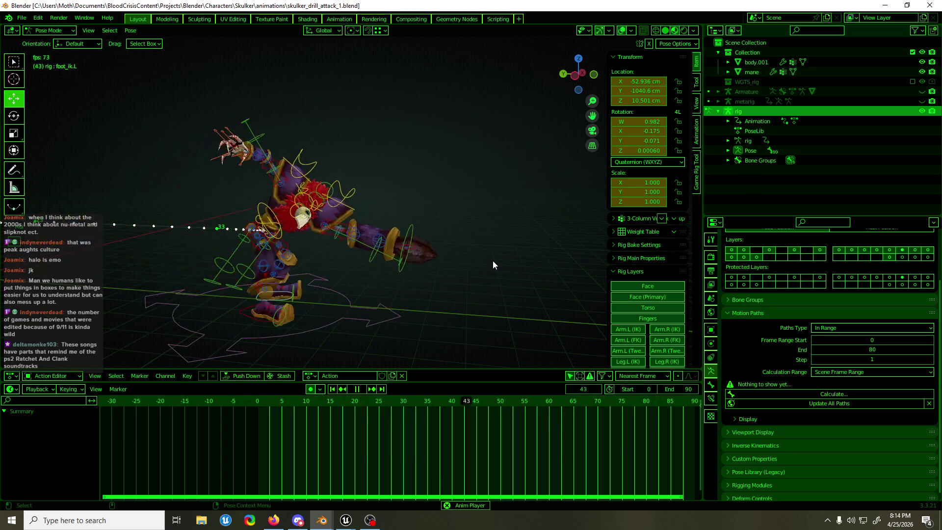
left_click(22, 18)
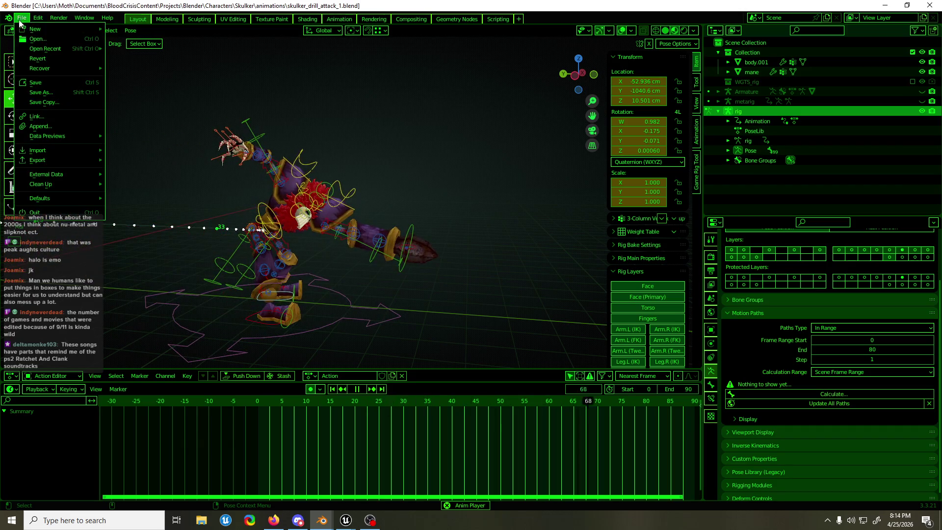
left_click(51, 36)
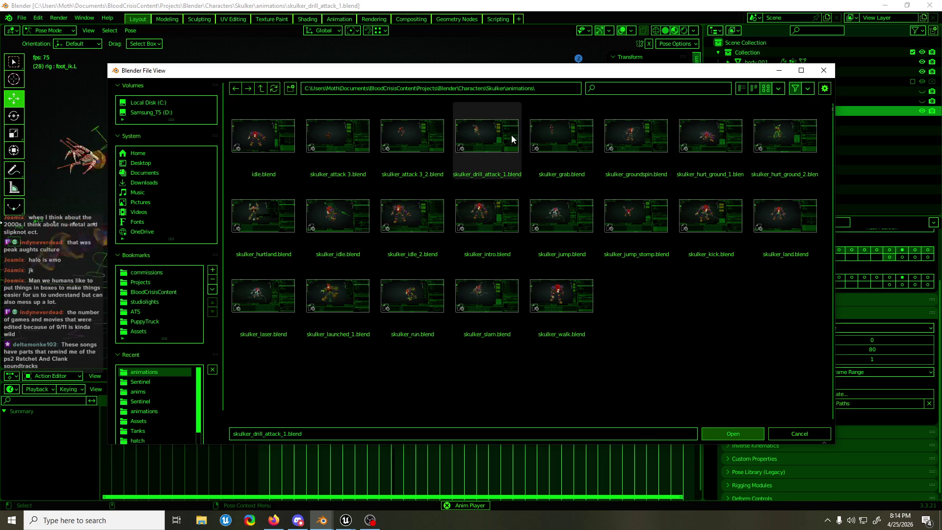
Step: Open skulker_groundspin.blend, play the groundspin animation, and save it
double_click(646, 134)
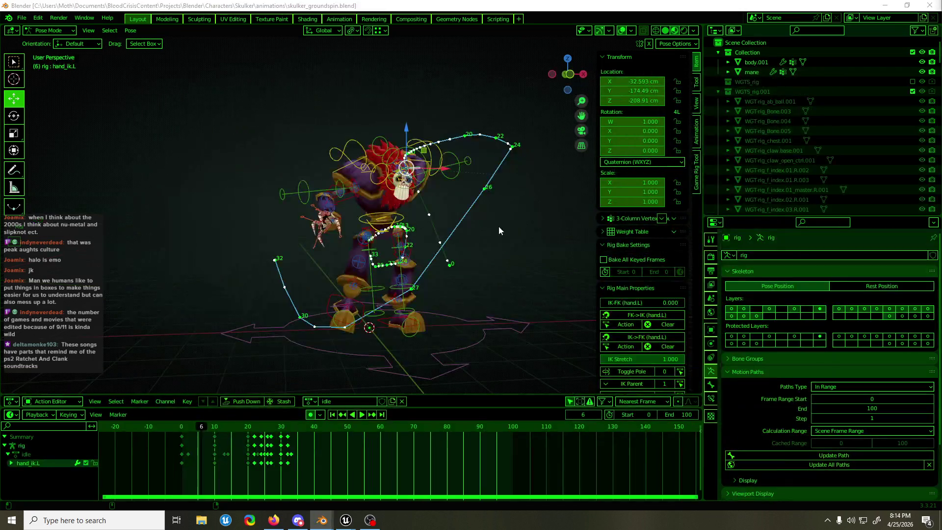
key("space")
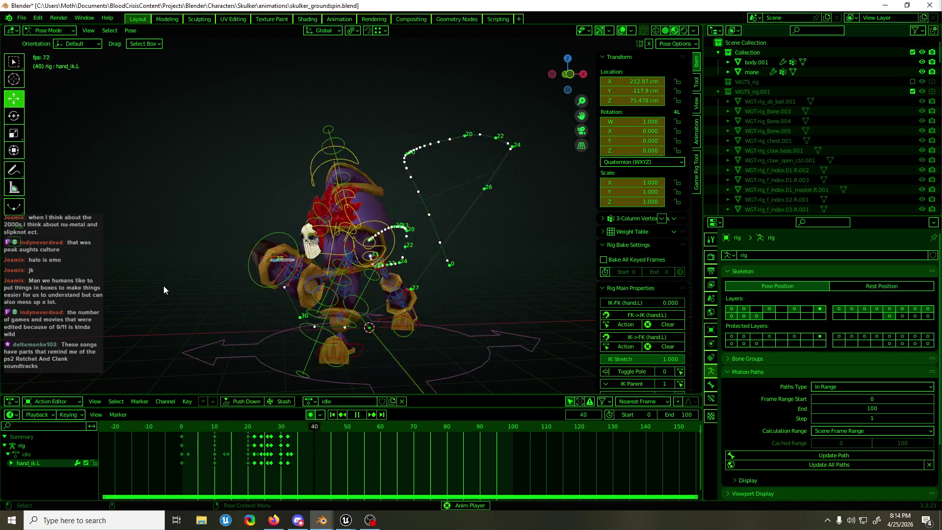
scroll(536, 162, "down", 4)
key("ctrl+s")
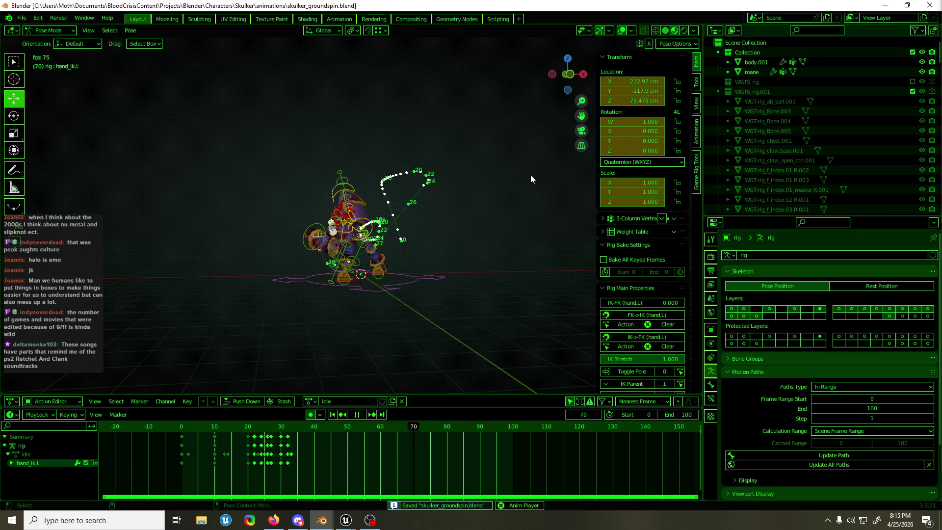
Step: View the groundspin mesh alone from the side and front, scrub frames 26–30, and save
key("shift+alt+z")
key("ctrl+KP_3")
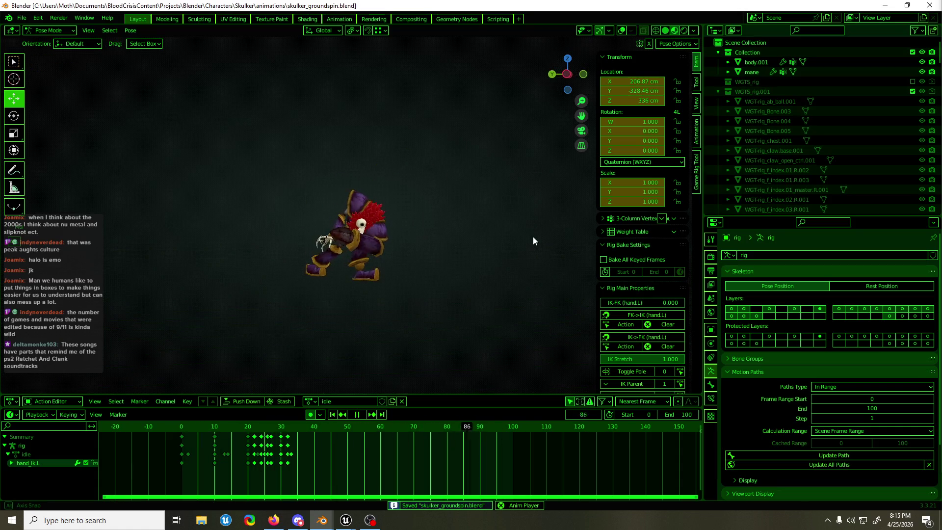
key("KP_1")
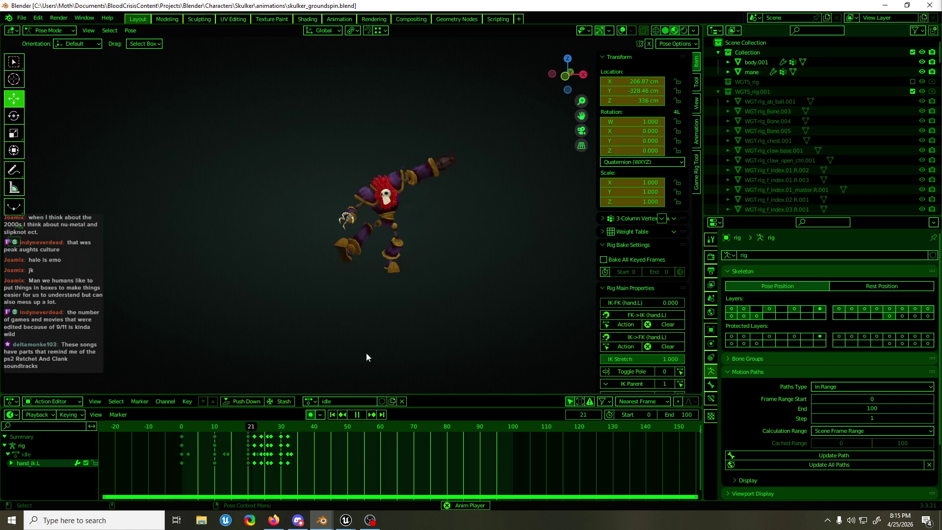
key("shift+alt+z")
key("space")
left_click(274, 424)
mouse_move(273, 425)
left_mouse_down()
mouse_move(282, 428)
mouse_move(268, 432)
mouse_move(308, 427)
mouse_move(132, 434)
left_mouse_up()
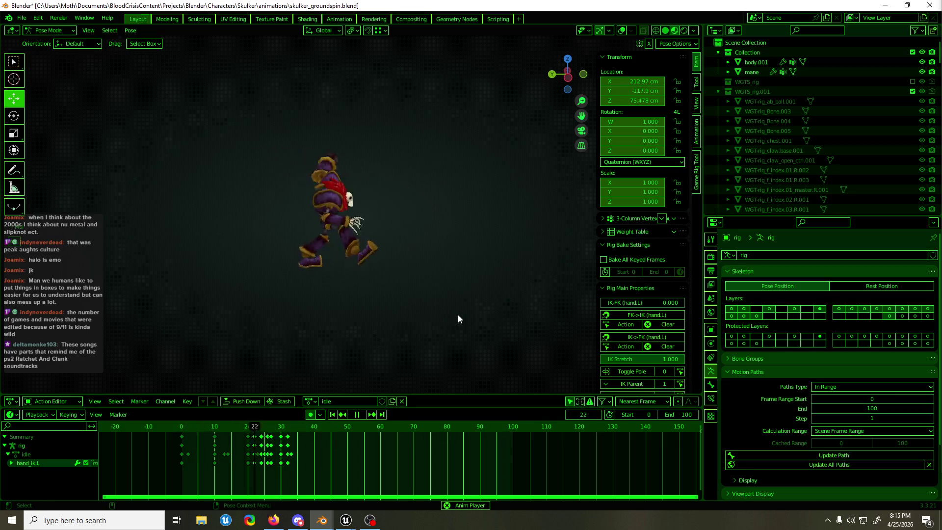
key("ctrl+s")
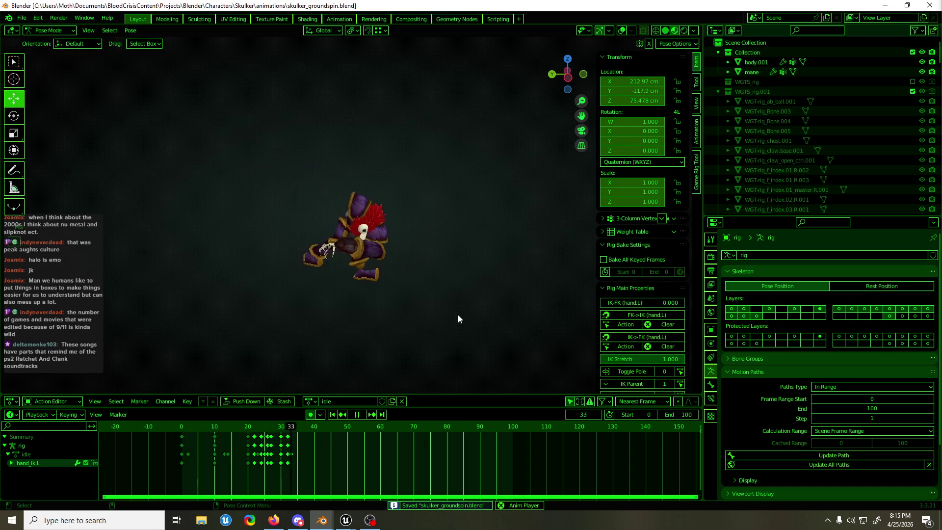
key("space")
Step: Restore bones and motion paths, replay and scrub the spin from a closer angle, then save
left_click(627, 31)
key("space")
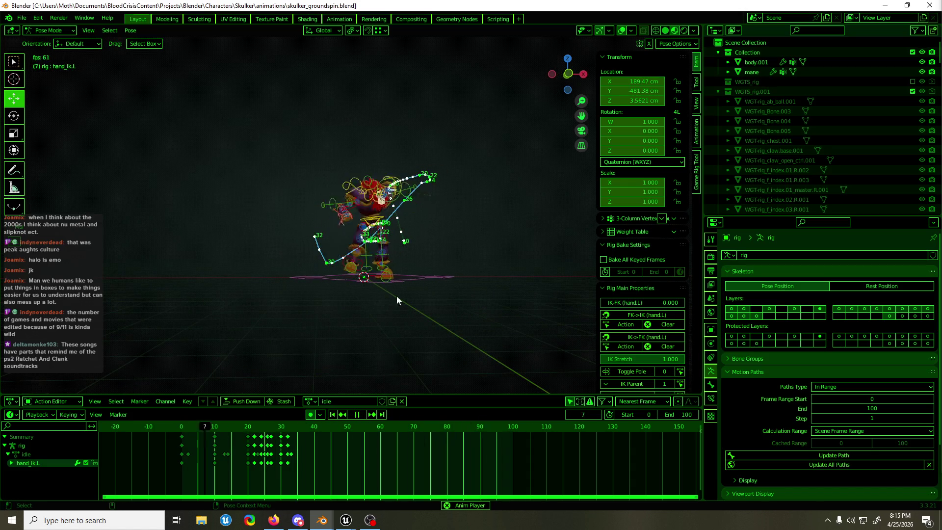
left_click_drag(237, 424, 292, 427)
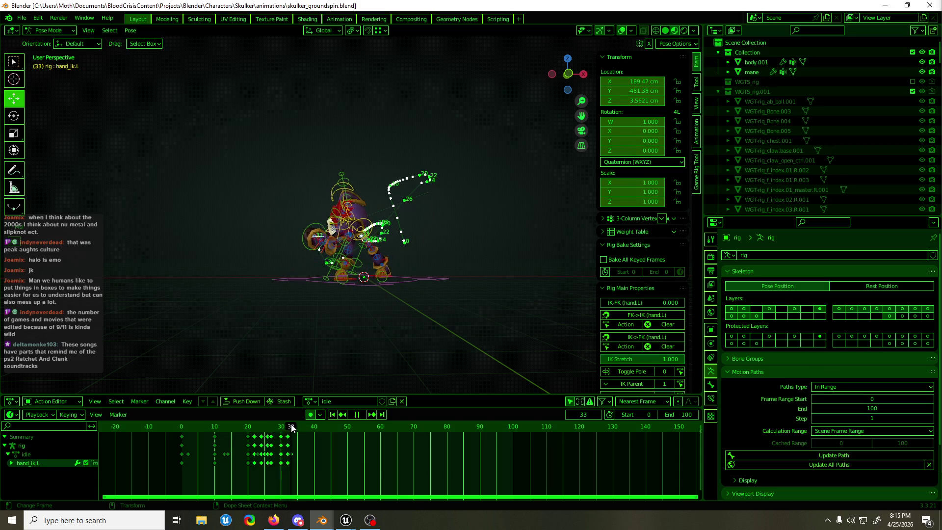
scroll(366, 289, "up", 3)
mouse_move(366, 289)
left_mouse_down()
mouse_move(443, 308)
mouse_move(307, 421)
mouse_move(223, 436)
mouse_move(292, 436)
left_mouse_up()
key("space")
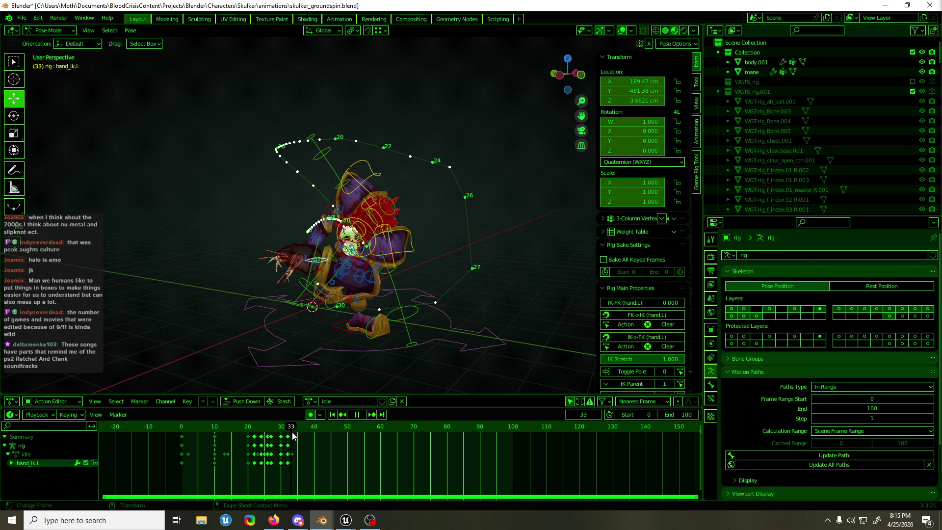
mouse_move(292, 435)
left_mouse_down()
mouse_move(177, 441)
mouse_move(234, 432)
mouse_move(290, 449)
left_mouse_up()
key("space")
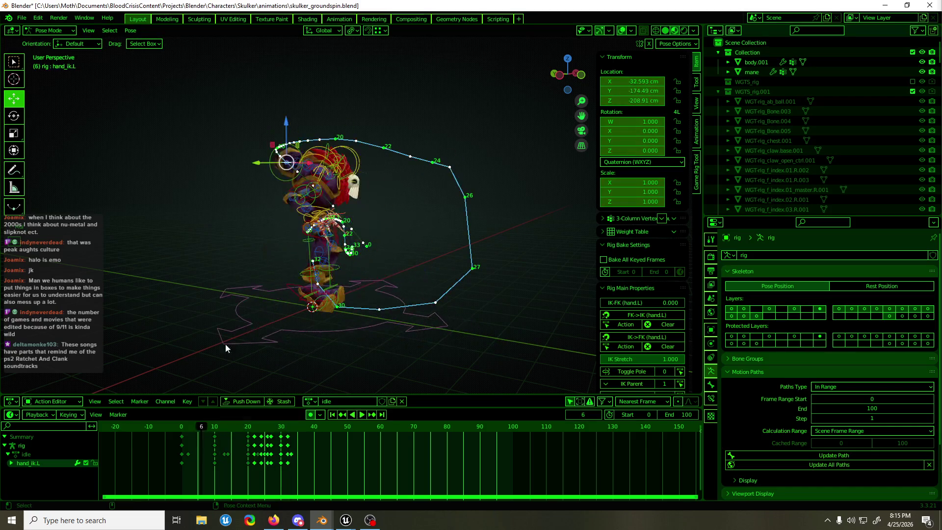
key("ctrl+s")
key("space")
left_click(21, 18)
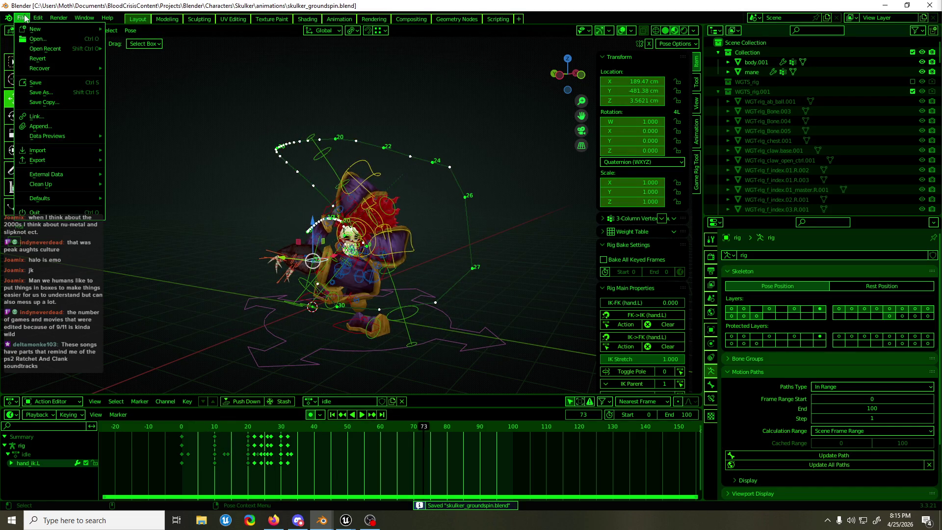
Step: Open skulker_slam.blend from the Skulker animations folder
key("ctrl+o")
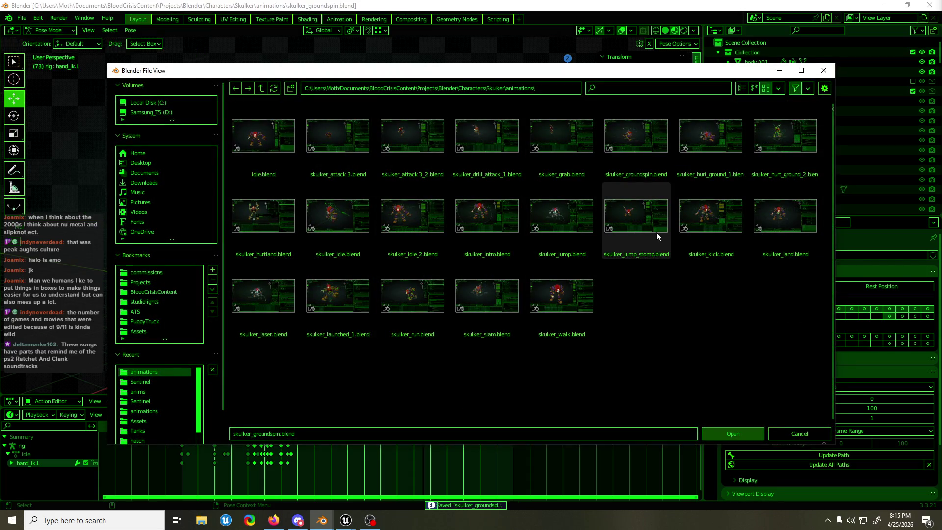
left_click(499, 291)
double_click(498, 291)
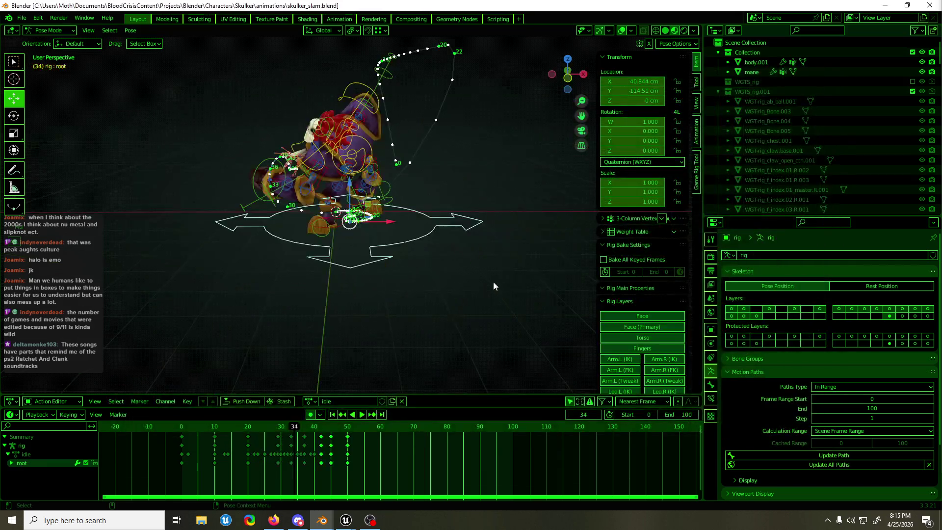
Step: Play the slam animation from a new angle and check that the idle action is assigned
key("space")
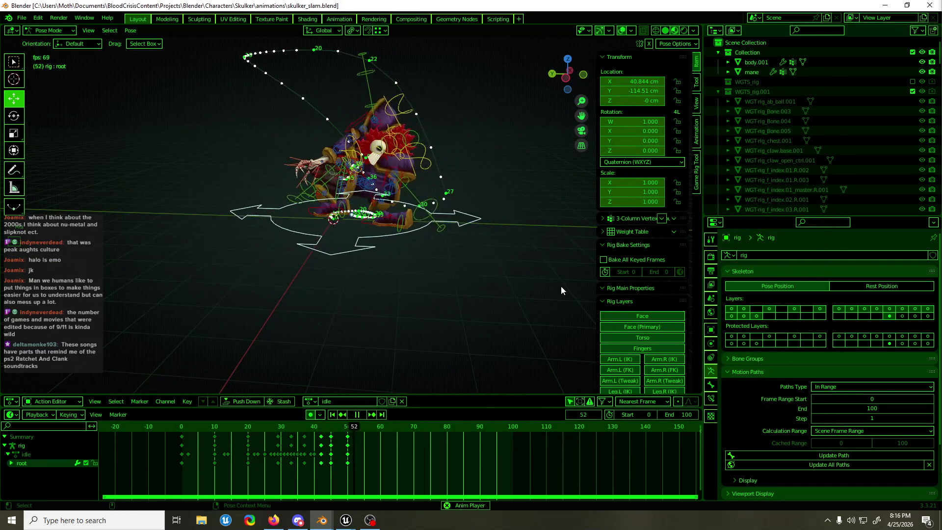
left_click_drag(559, 287, 500, 290)
key("space")
left_click(310, 402)
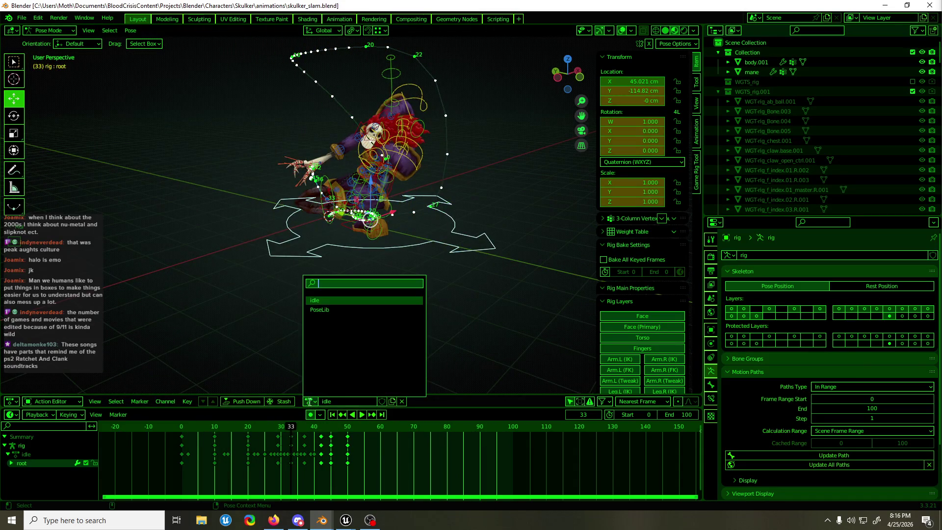
mouse_move(428, 289)
left_mouse_down()
mouse_move(425, 272)
mouse_move(367, 262)
left_mouse_up()
left_click(39, 18)
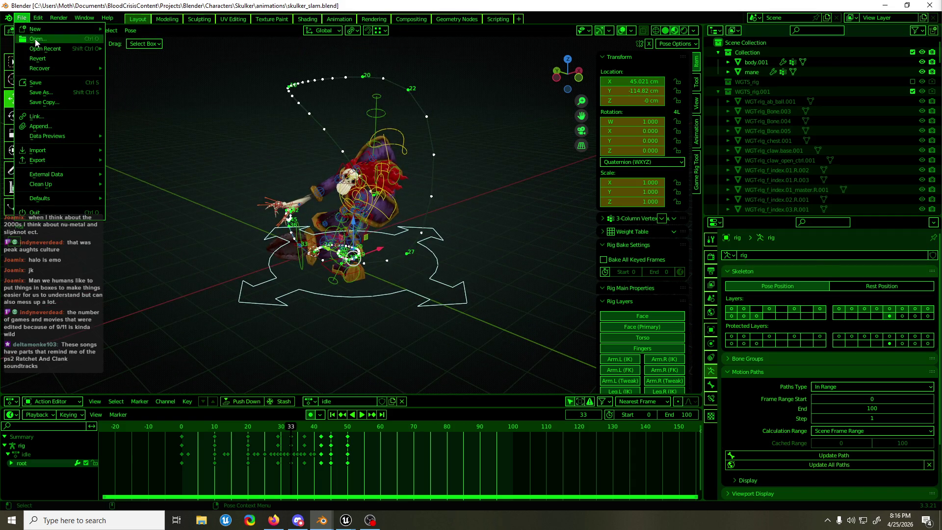
Step: Open skulker_jump_stomp.blend, play it with rig overlays shown, and save
left_click(34, 41)
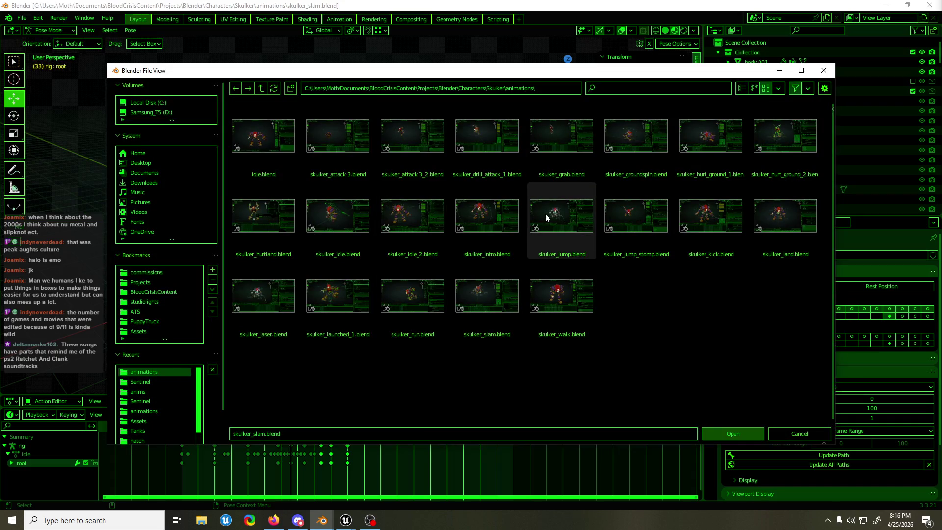
double_click(613, 214)
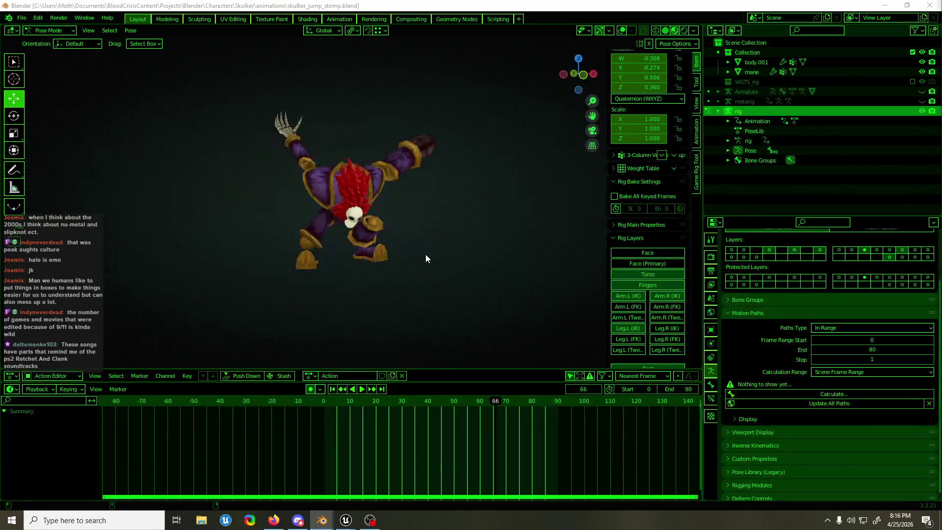
key("space")
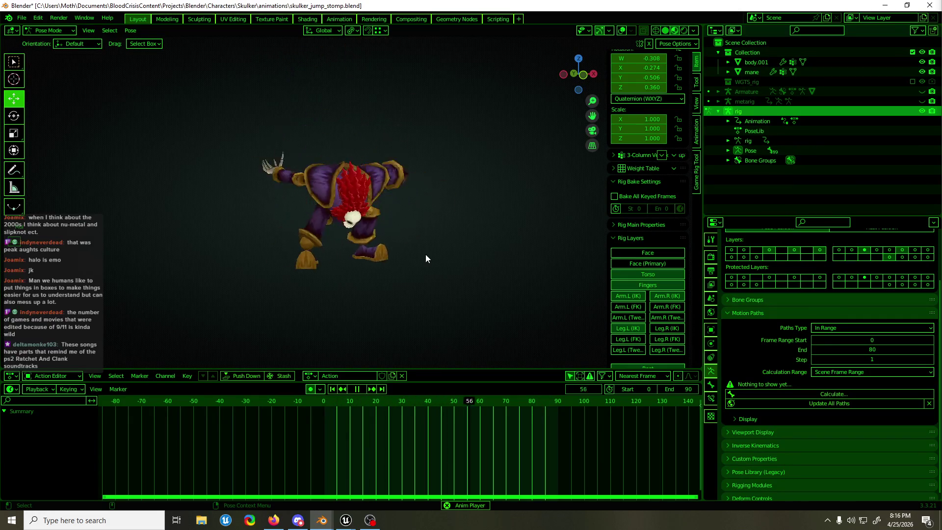
left_click(622, 30)
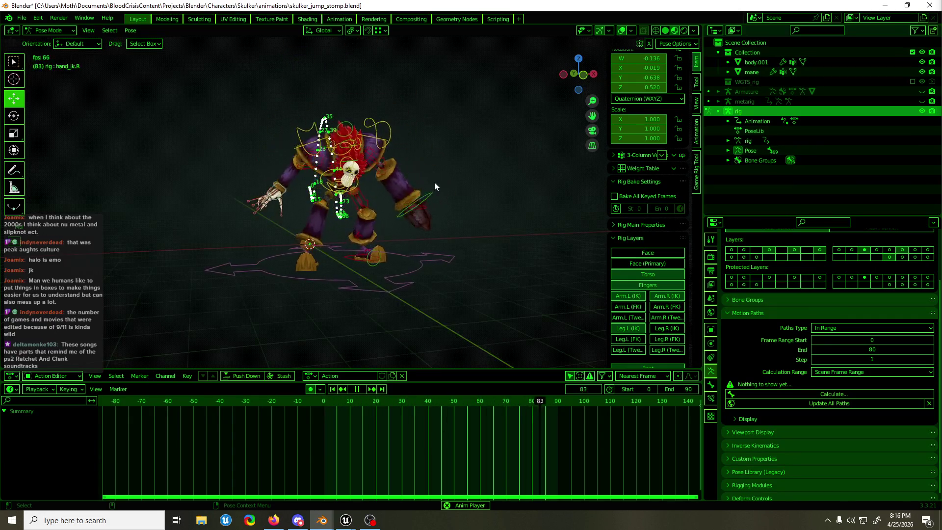
mouse_move(434, 182)
left_mouse_down()
mouse_move(413, 216)
mouse_move(481, 255)
left_mouse_up()
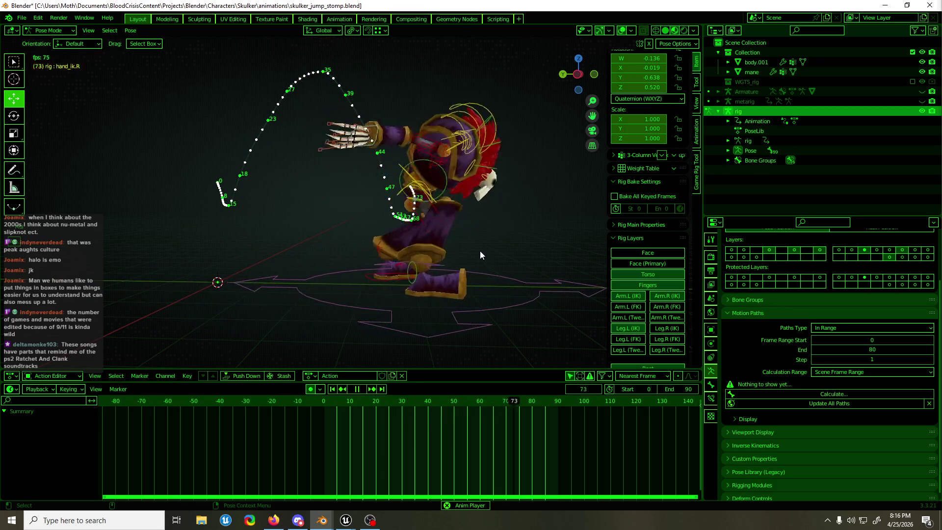
key("ctrl+s")
Step: Scrub back and select the left and right foot IK controls
left_click_drag(476, 252, 399, 254)
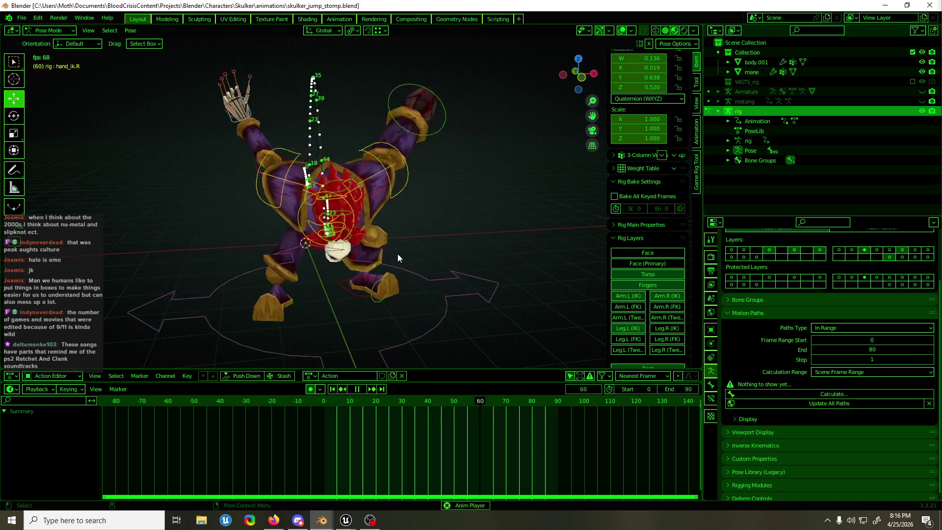
left_click_drag(340, 402, 418, 401)
left_click(348, 156)
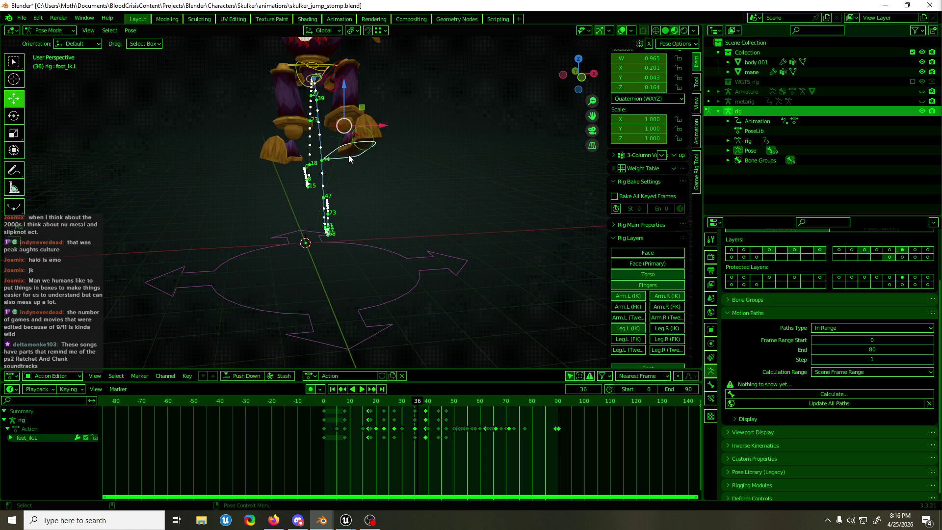
mouse_move(380, 198)
left_mouse_down()
mouse_move(349, 178)
mouse_move(381, 271)
left_mouse_up()
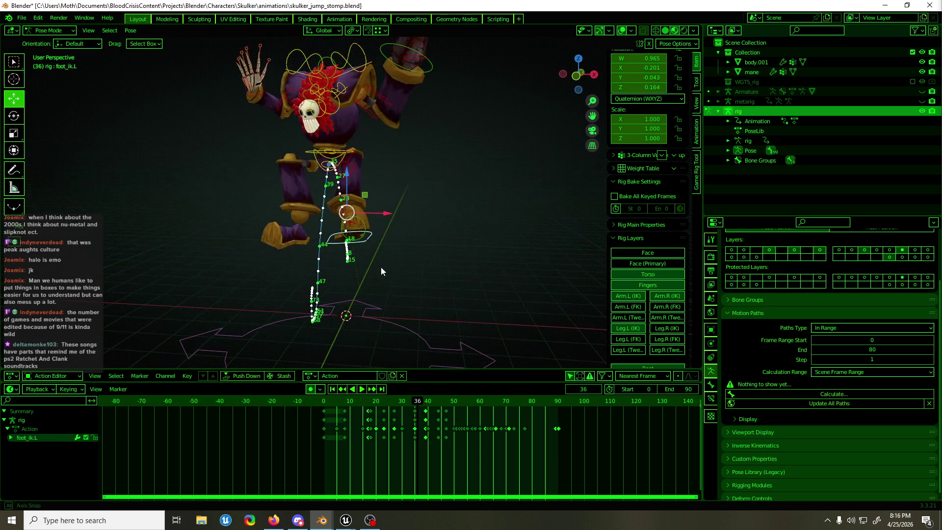
left_click(666, 331)
left_click(302, 246, "shift")
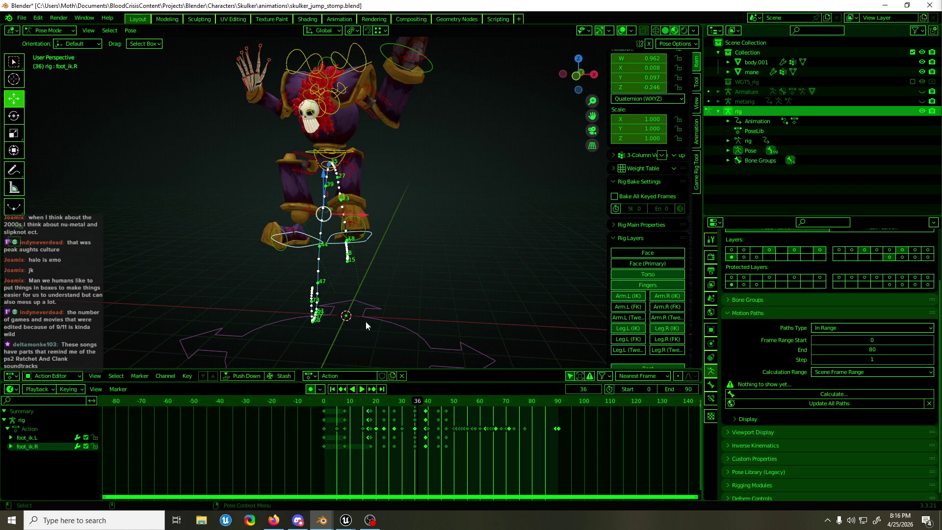
Step: Raise the right foot IK control at frame 35, replay, and save the file
left_click(415, 404)
left_click_drag(392, 294, 480, 283)
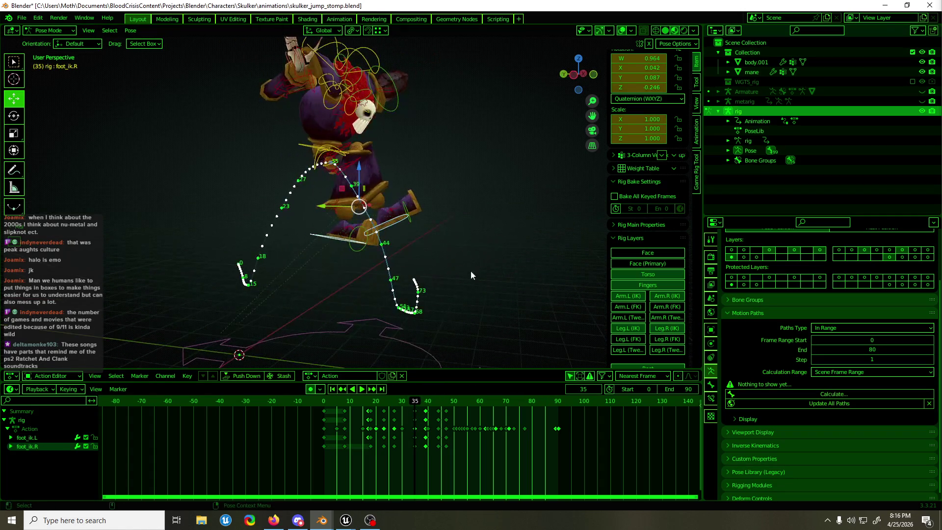
mouse_move(346, 188)
left_mouse_down()
mouse_move(359, 173)
mouse_move(469, 205)
mouse_move(405, 204)
mouse_move(390, 223)
left_mouse_up()
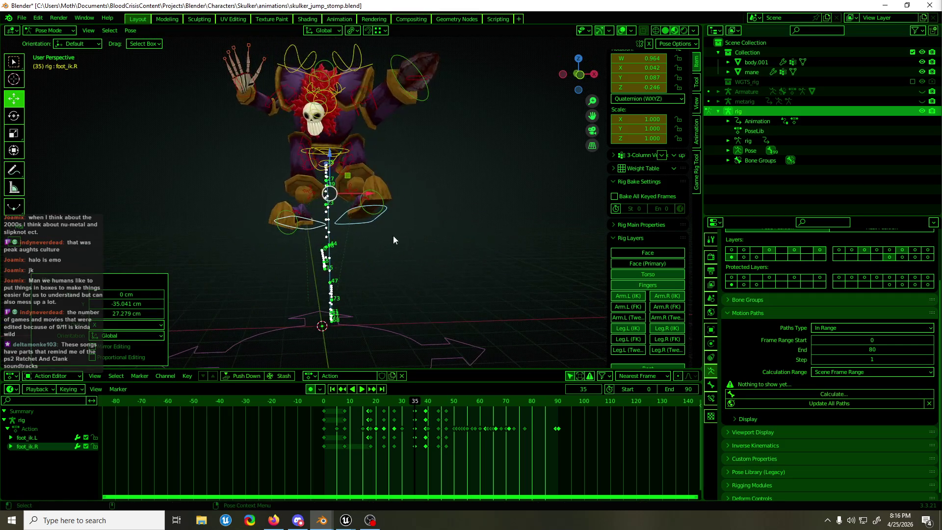
key("space")
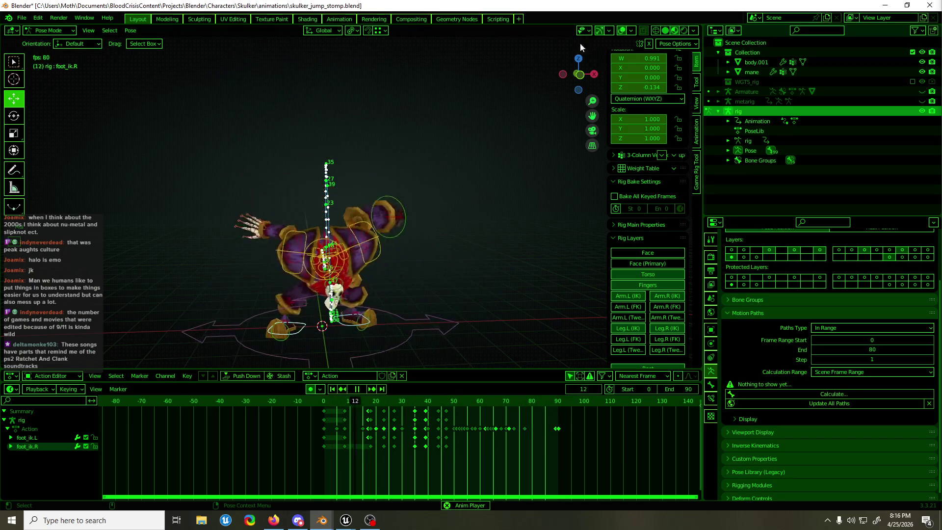
key("ctrl+s")
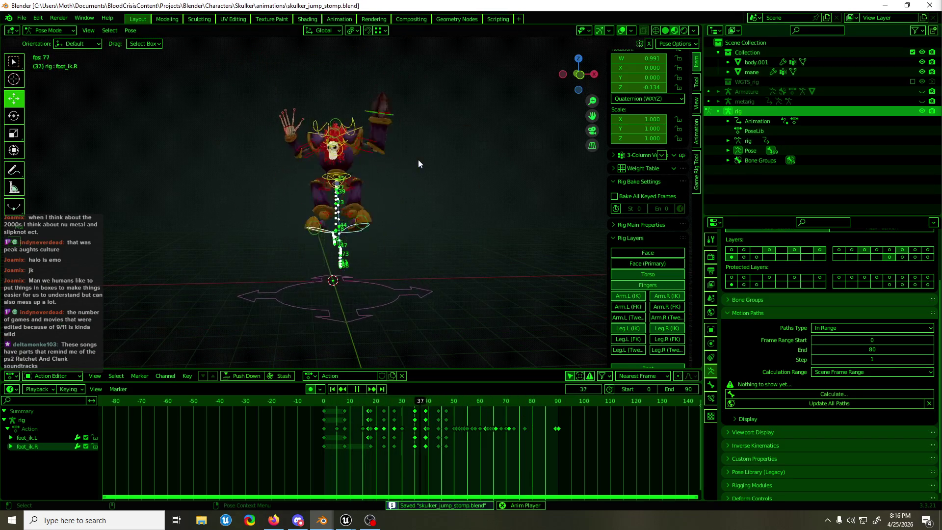
key("ctrl+Tab")
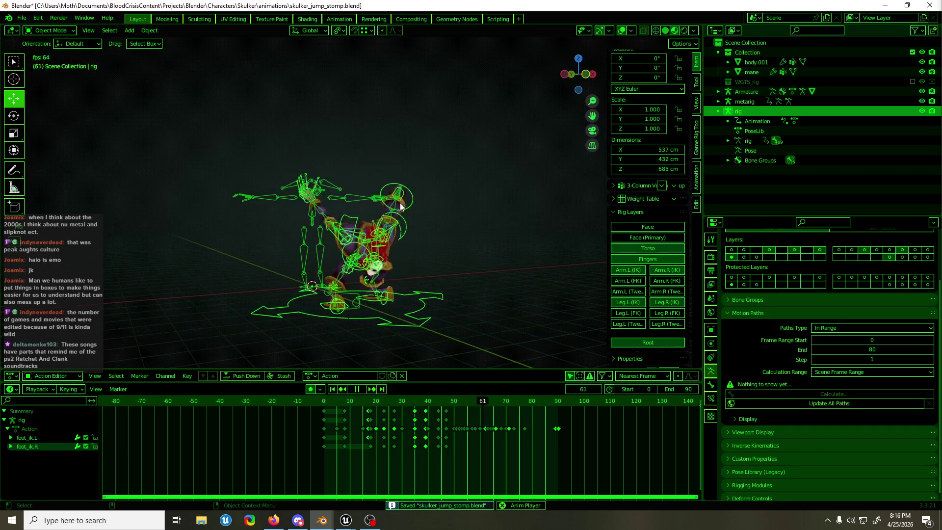
Step: Start an FBX export limited to armatures using the BC Anim Export preset
key("Escape")
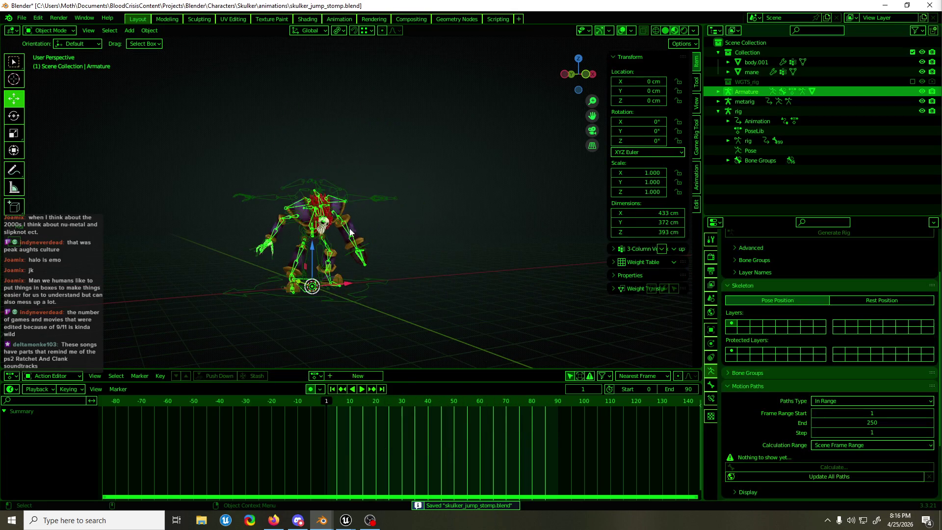
key("F3")
type("fbx")
key("Return")
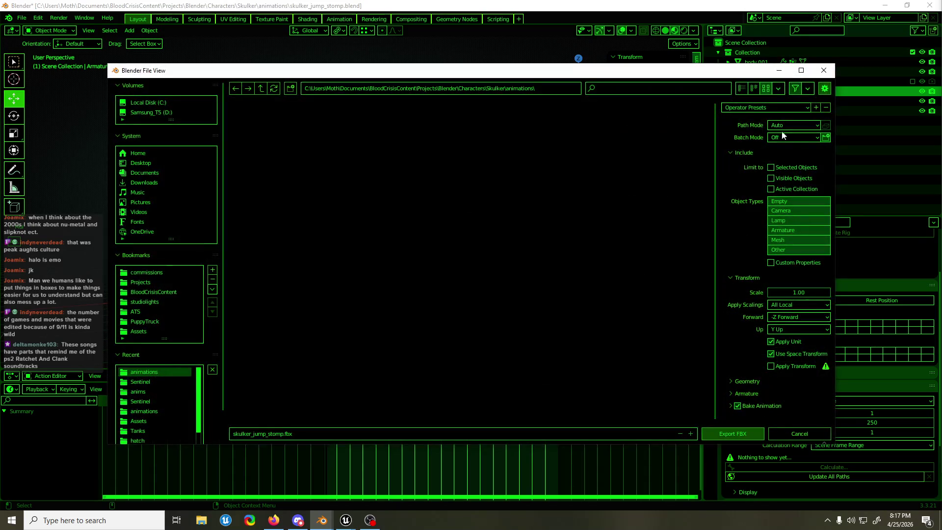
left_click(785, 231)
left_click(763, 108)
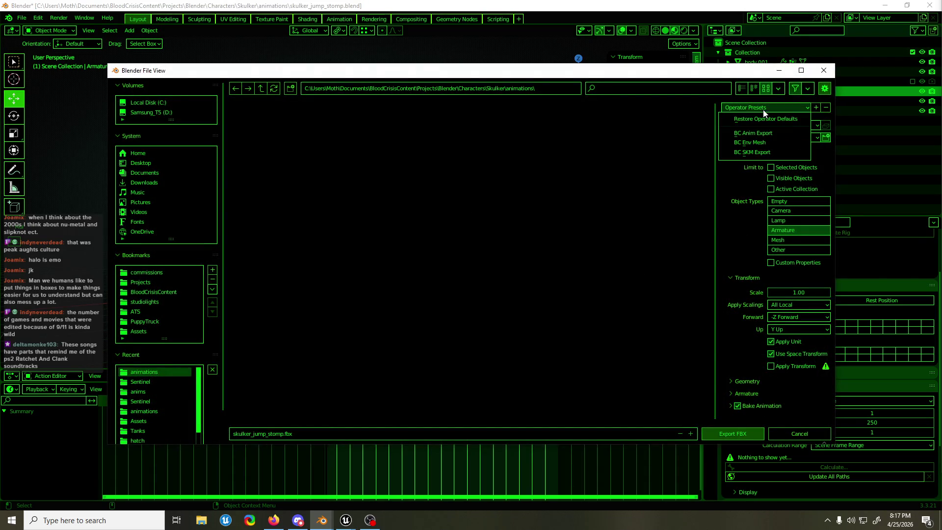
left_click(756, 132)
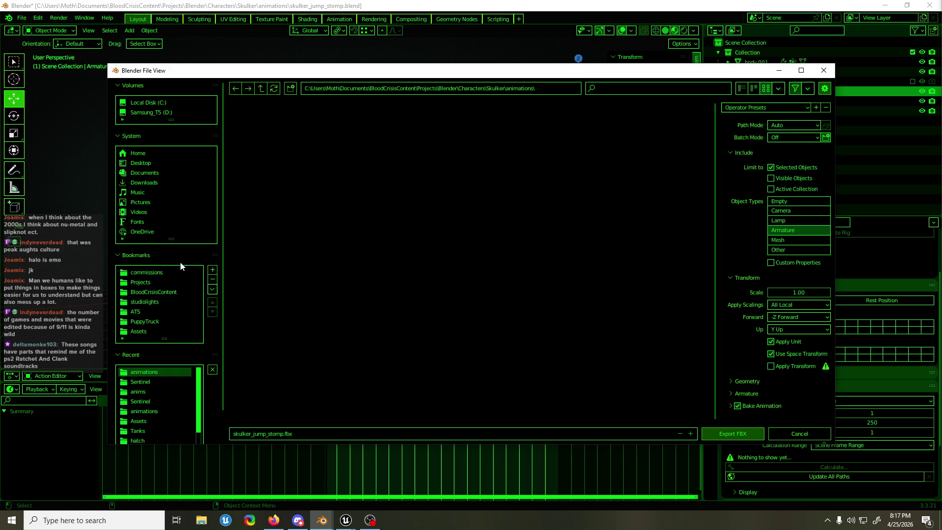
Step: Export skulker_jump_stomp.fbx into assets\Characters\Skulker\animations
scroll(170, 312, "down", 2)
left_click(147, 368)
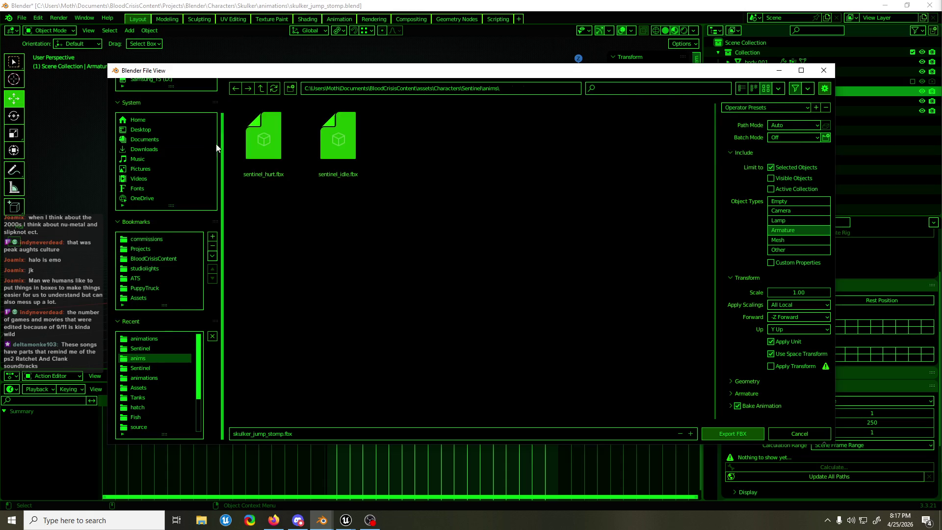
left_click(260, 88)
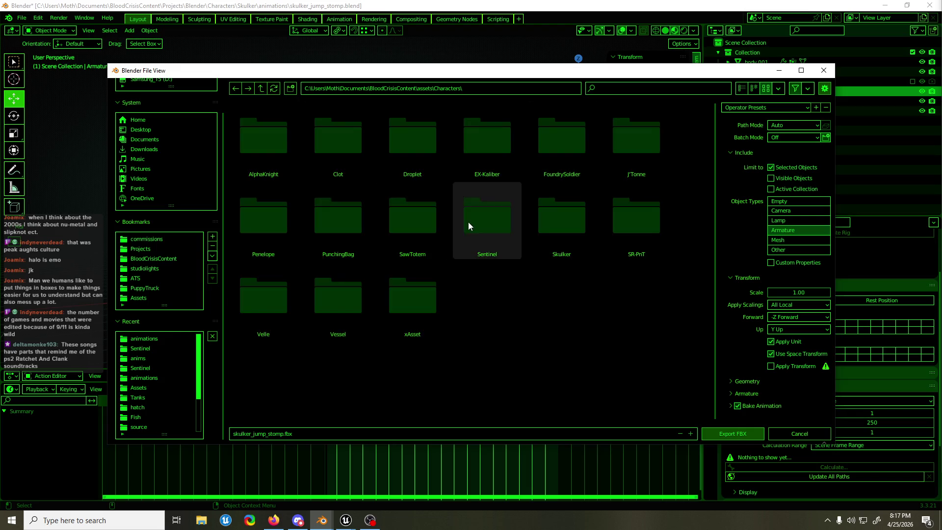
double_click(559, 225)
double_click(282, 157)
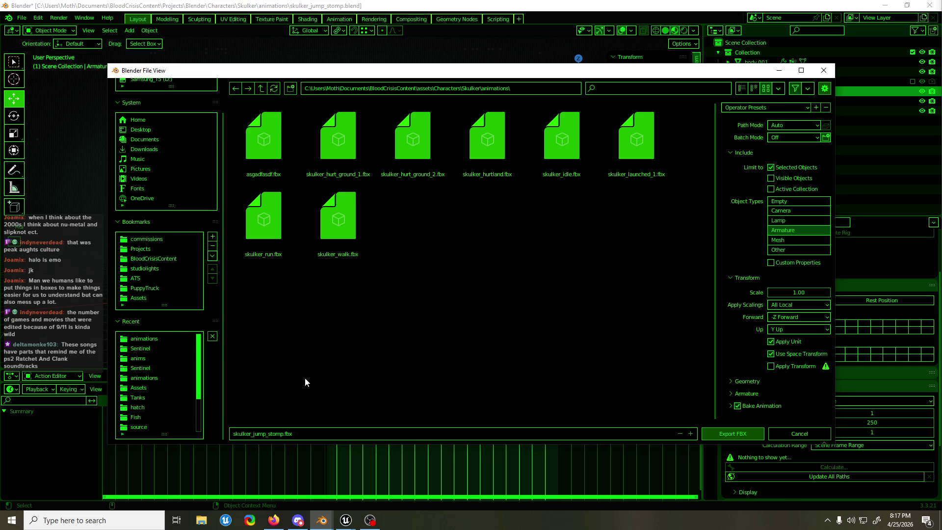
left_click(283, 437)
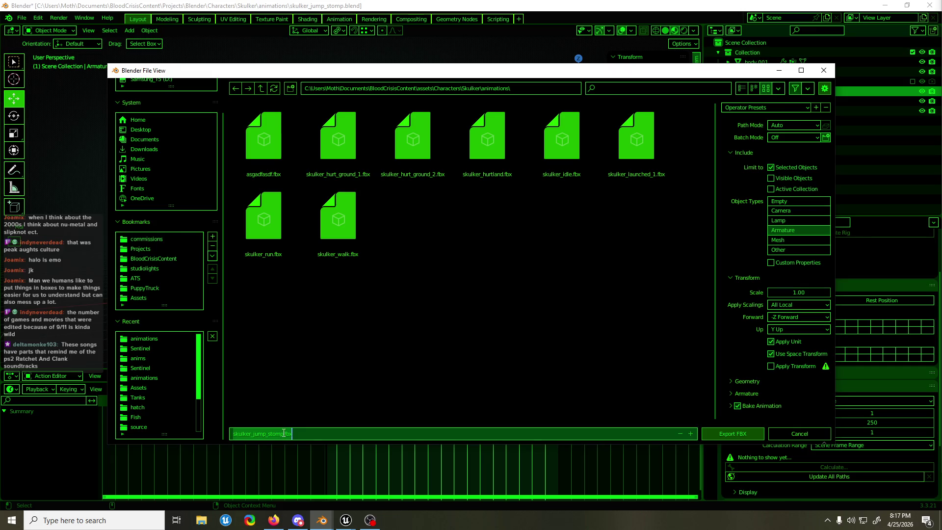
left_click(308, 435)
left_click(489, 337)
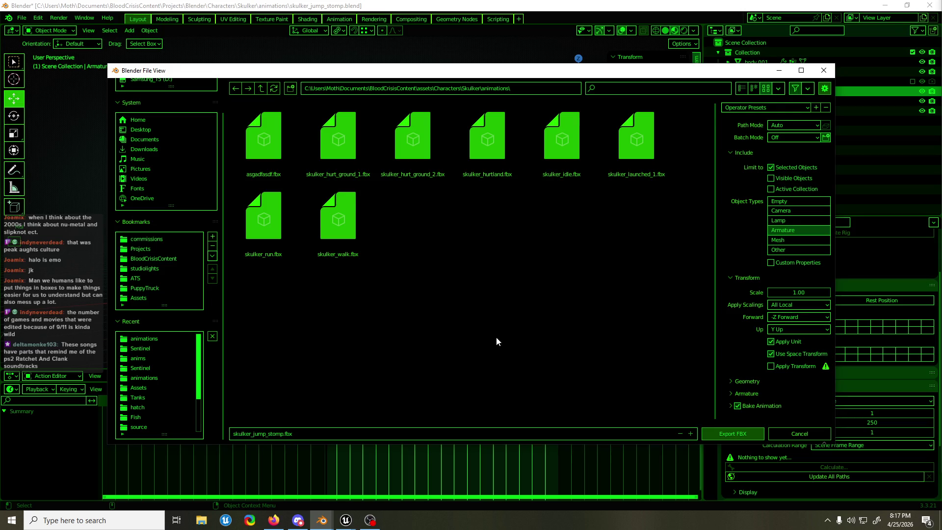
left_click(732, 435)
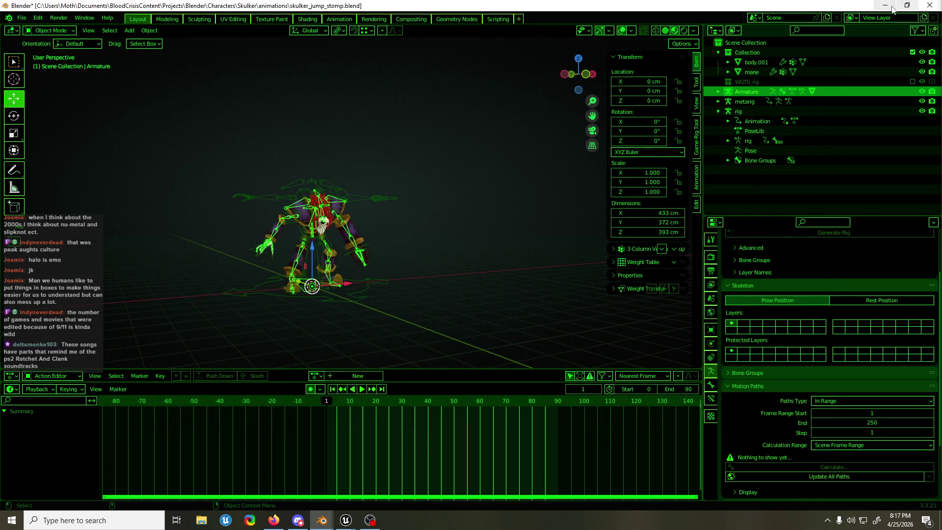
Step: Minimize Blender, open File Explorer over Unreal, and drag it toward the screen edge
left_click(892, 9)
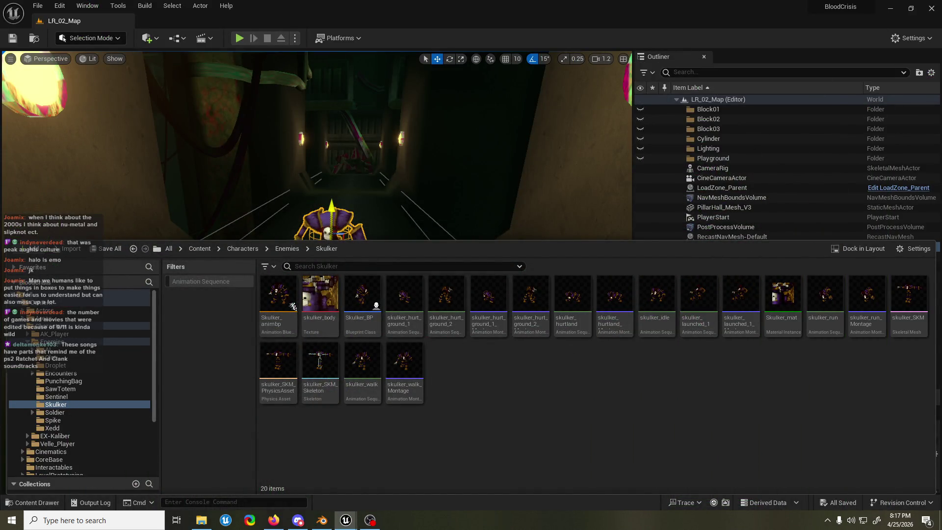
key("super+e")
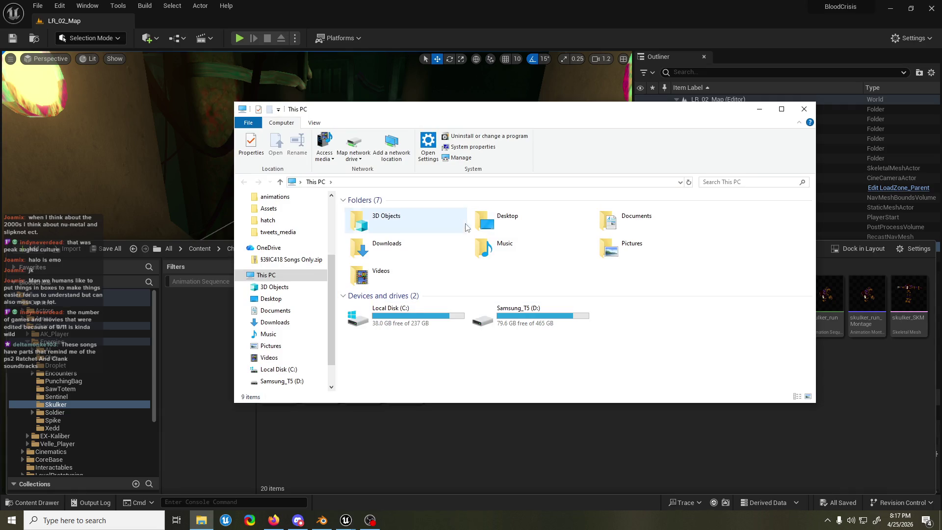
left_click_drag(461, 113, 941, 123)
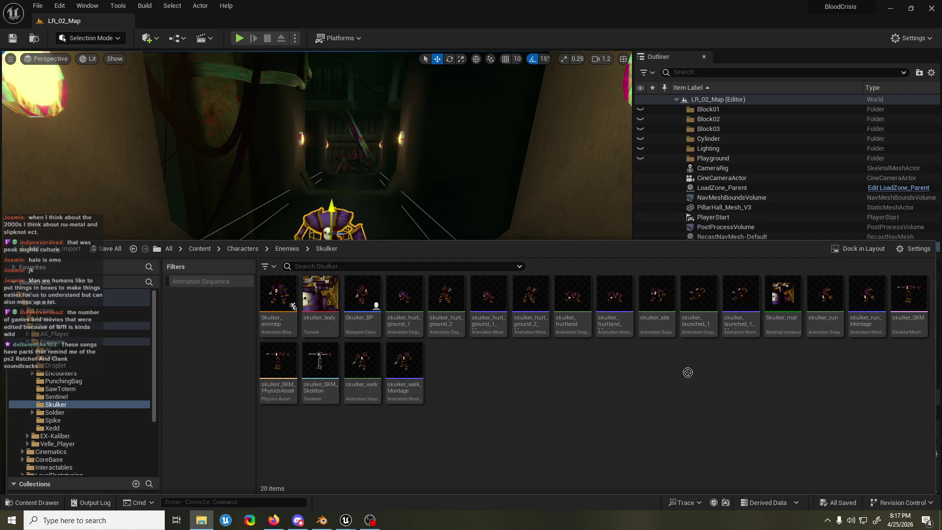
Step: Drop skulker_jump_stomp.fbx into Unreal's Skulker content folder to start importing it
left_click_drag(490, 387, 490, 387)
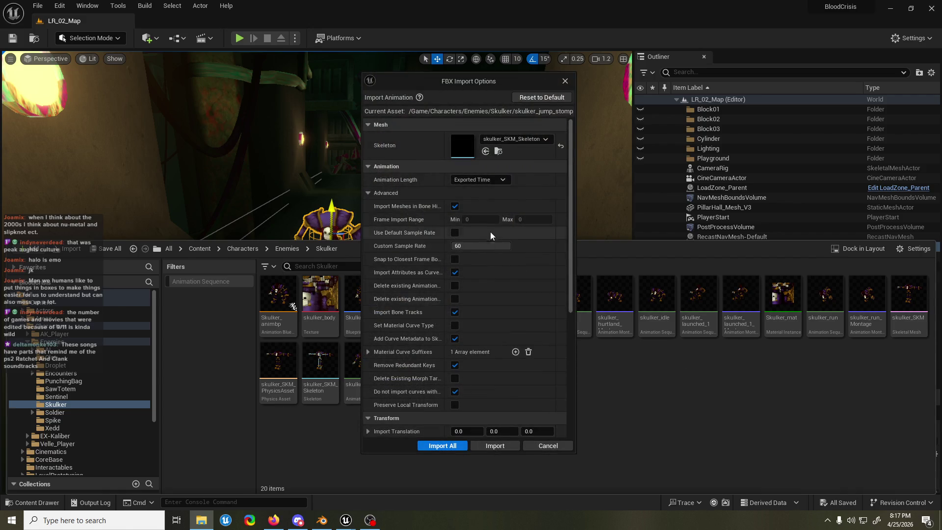
Step: Import skulker_jump_stomp onto skulker_SKM_Skeleton and open the new animation asset
left_click(458, 446)
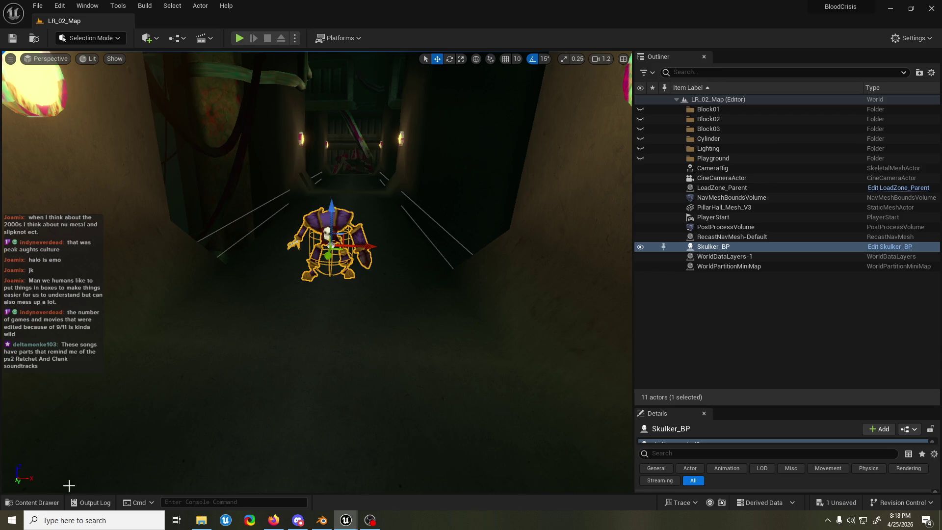
left_click(17, 501)
double_click(707, 328)
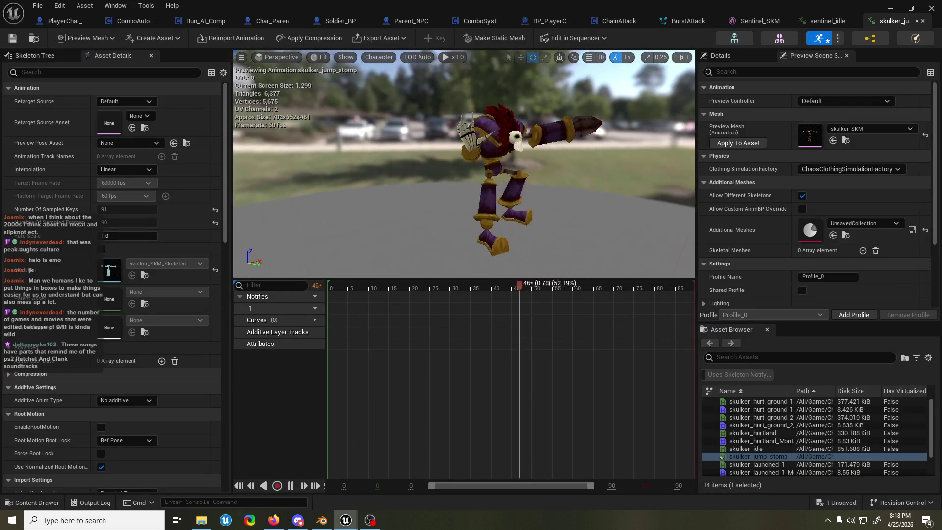
Step: Scrub the preview to about frame 37 and back, frame the character, then return to Blender
key("space")
mouse_move(382, 289)
left_mouse_down()
mouse_move(510, 290)
mouse_move(622, 306)
mouse_move(478, 307)
left_mouse_up()
key("f")
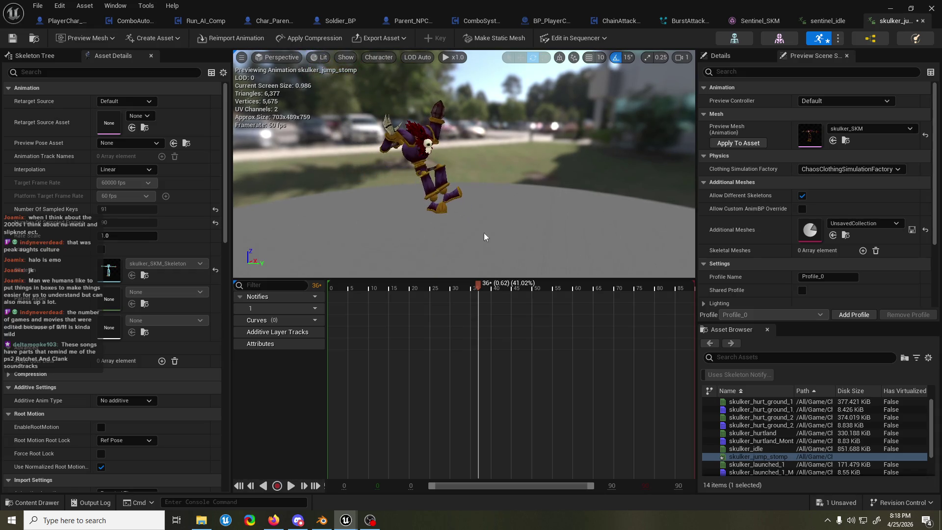
mouse_move(478, 304)
left_mouse_down()
mouse_move(337, 304)
mouse_move(609, 313)
mouse_move(601, 312)
left_mouse_up()
left_click(322, 520)
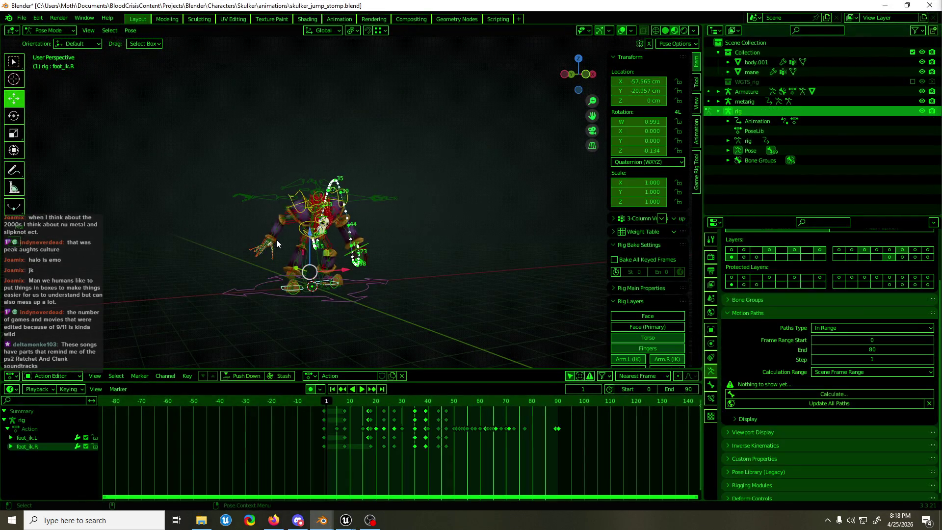
mouse_move(350, 518)
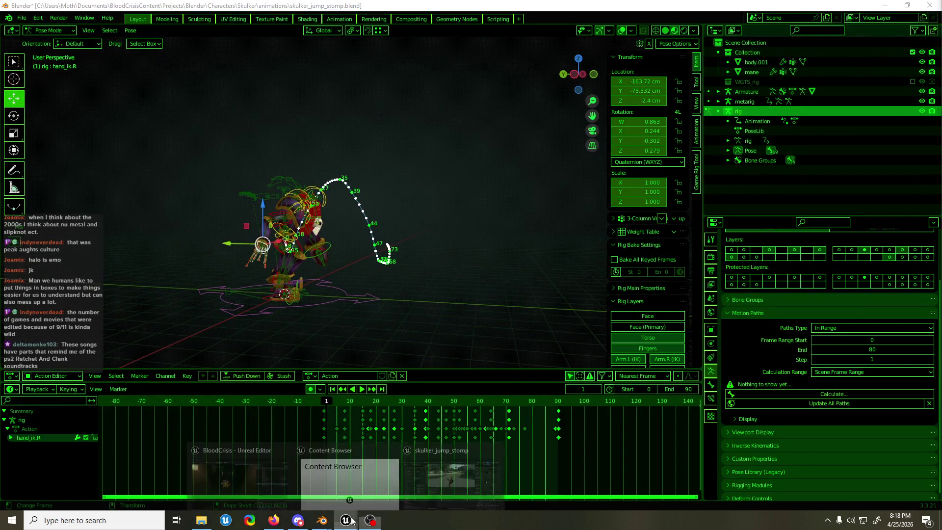
left_click(422, 474)
mouse_move(601, 286)
left_mouse_down()
mouse_move(516, 290)
mouse_move(550, 287)
left_mouse_up()
mouse_move(322, 520)
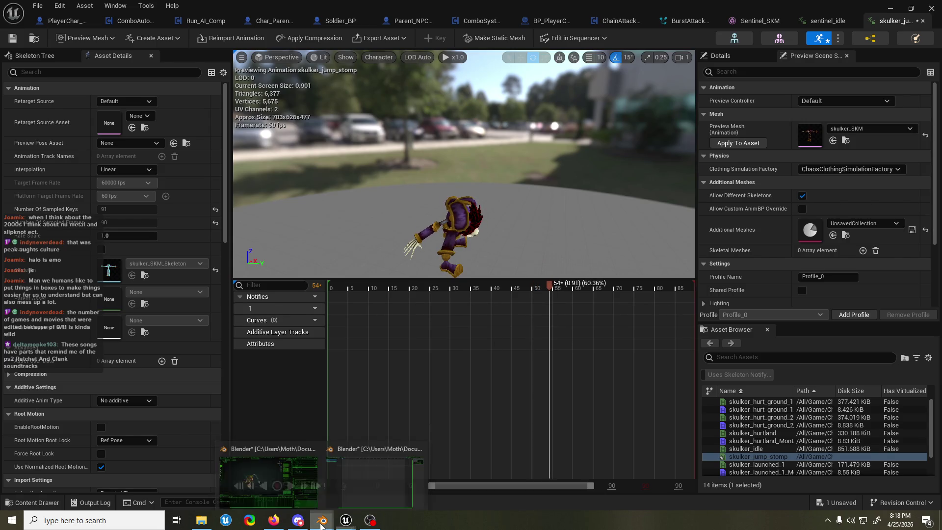
left_click(304, 491)
key("KP_Decimal")
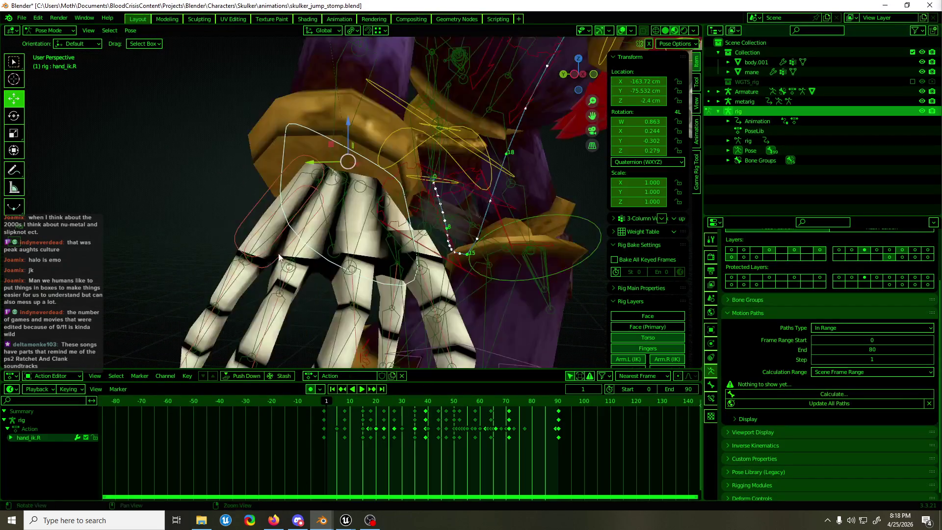
key("space")
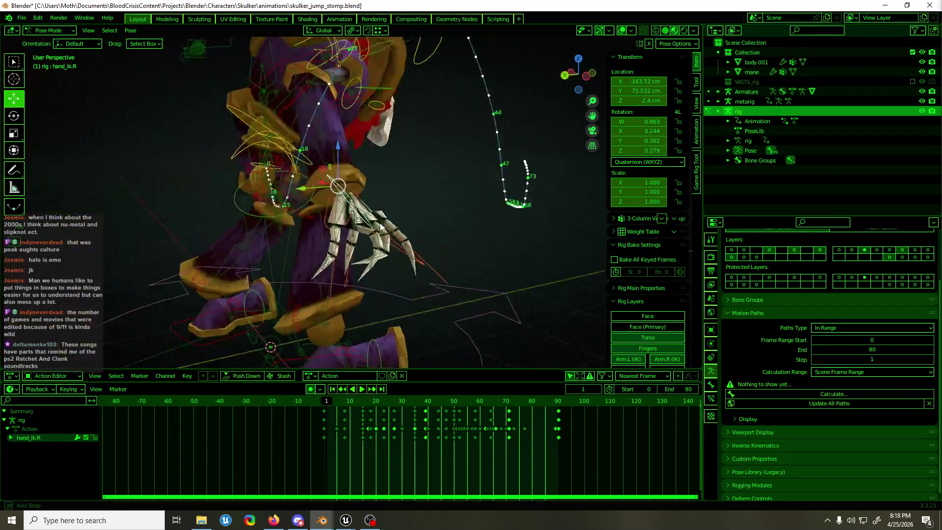
left_click_drag(426, 403, 444, 405)
key("space")
mouse_move(516, 226)
left_mouse_down()
mouse_move(199, 240)
mouse_move(267, 245)
mouse_move(321, 276)
left_mouse_up()
left_click(371, 520)
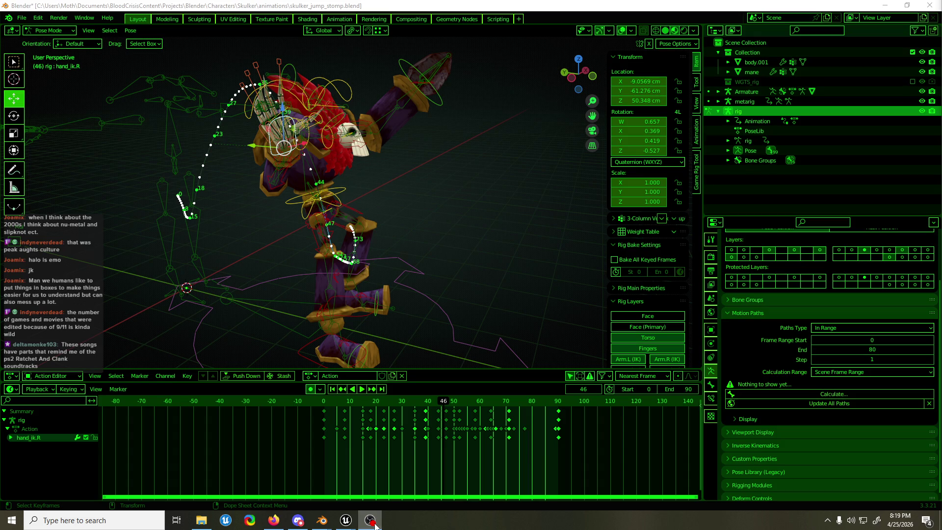
mouse_move(346, 521)
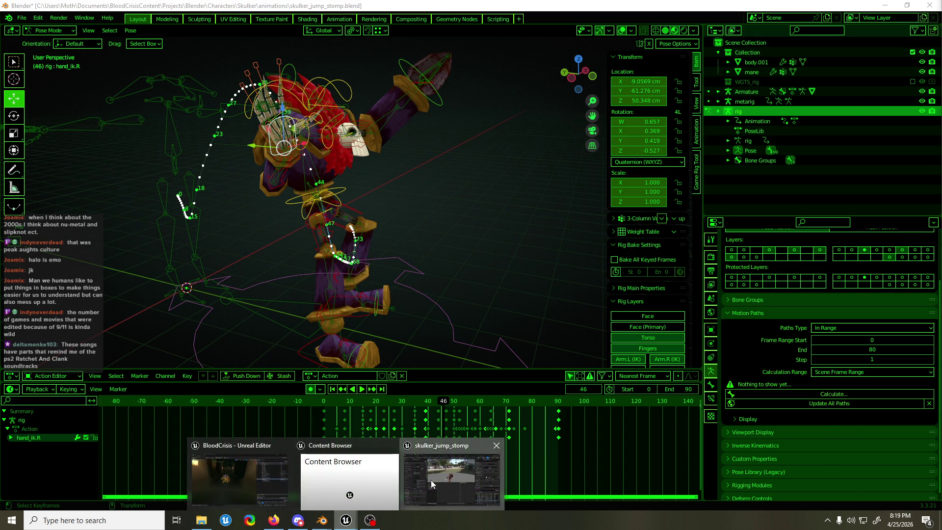
left_click(430, 480)
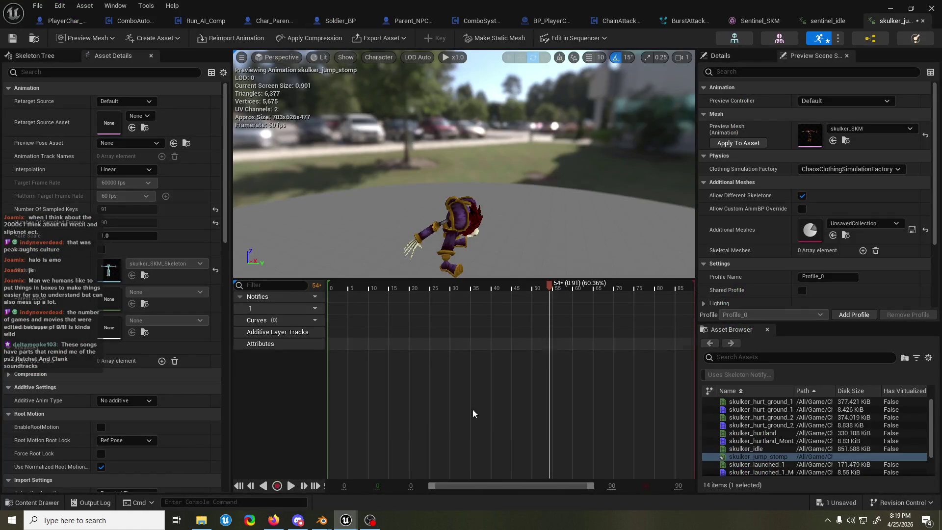
mouse_move(324, 521)
left_click(284, 464)
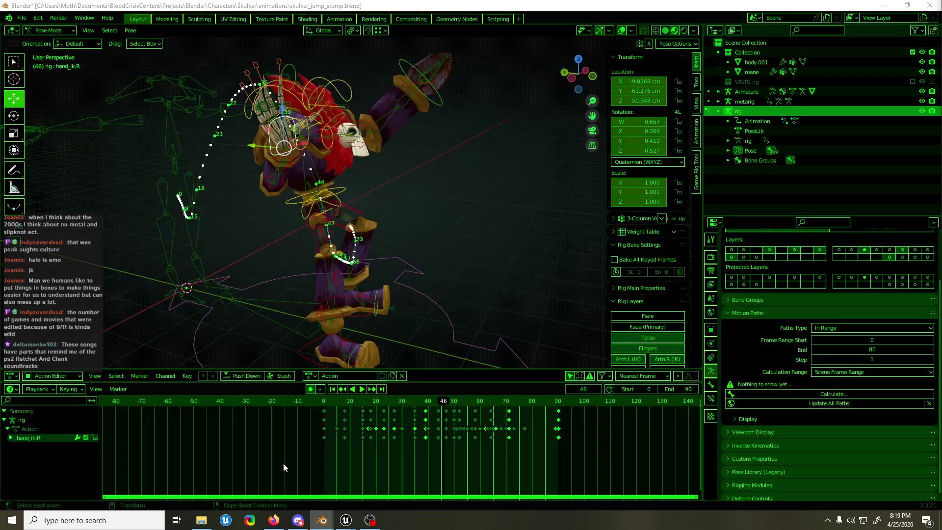
key("space")
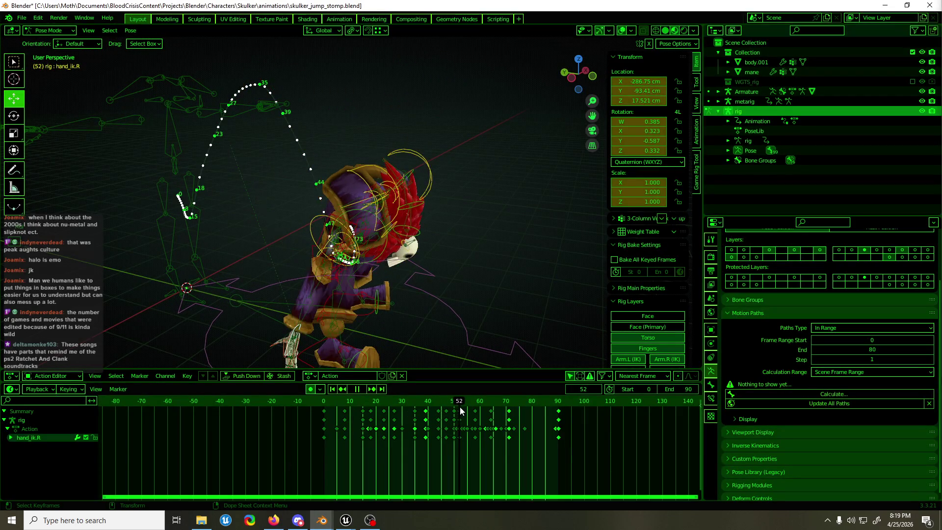
Step: Move the right hand IK in the X/Y plane at frame 56
key("space")
mouse_move(319, 294)
left_mouse_down()
mouse_move(408, 273)
mouse_move(384, 186)
mouse_move(442, 240)
mouse_move(393, 304)
mouse_move(351, 311)
left_mouse_up()
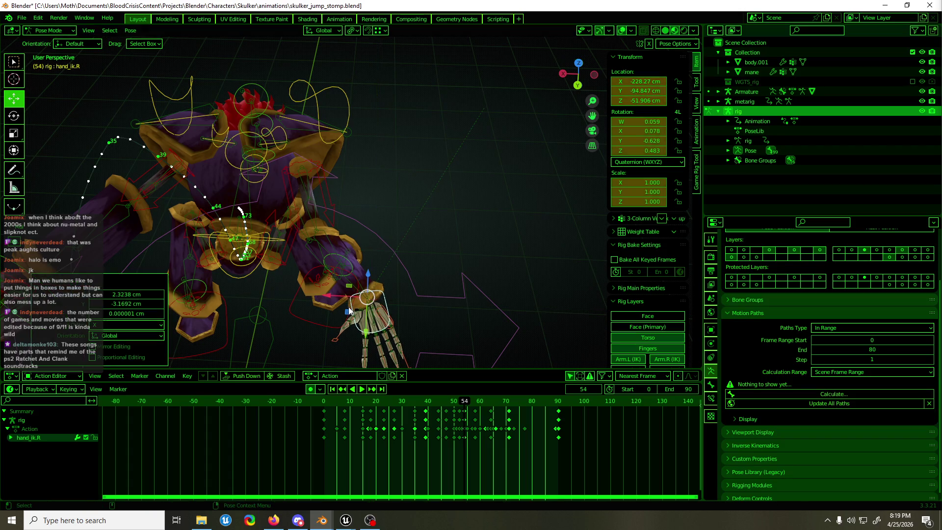
key("space")
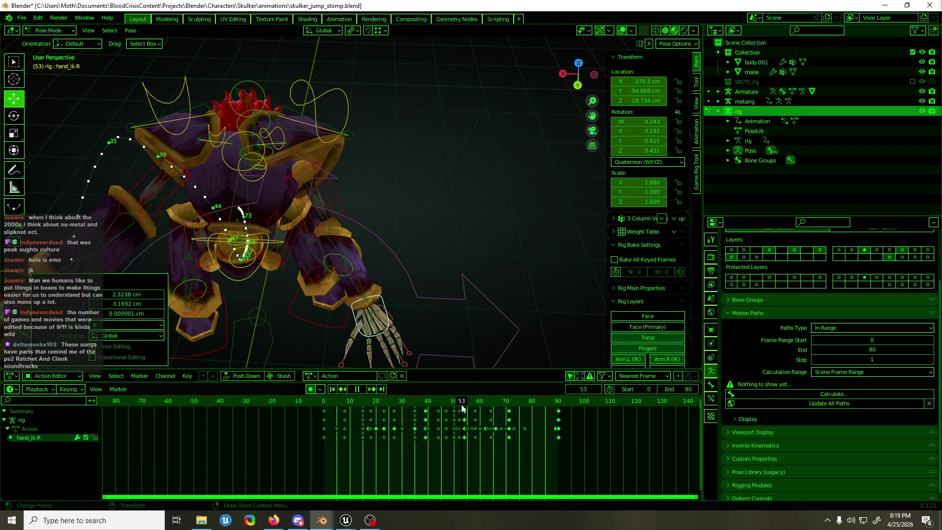
left_click_drag(464, 405, 470, 404)
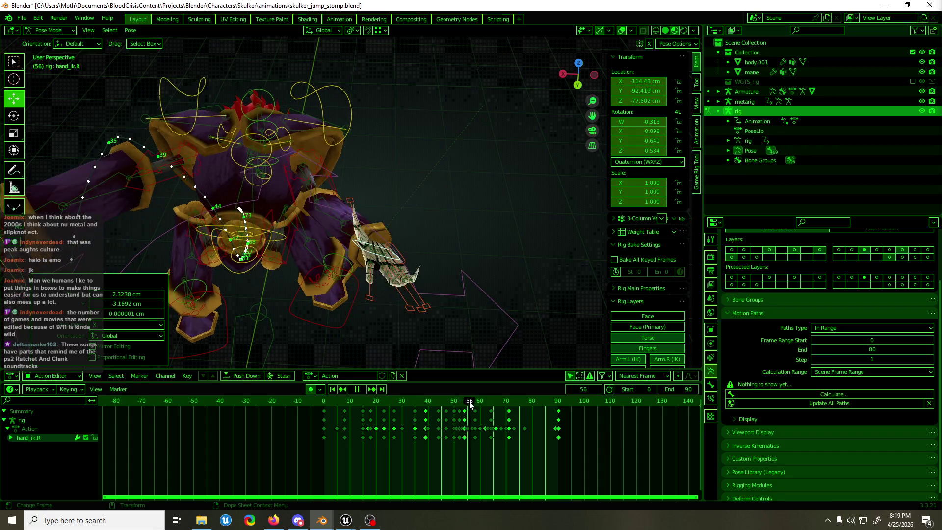
key("space")
mouse_move(372, 255)
left_mouse_down()
mouse_move(328, 198)
mouse_move(259, 184)
mouse_move(240, 228)
mouse_move(234, 210)
left_mouse_up()
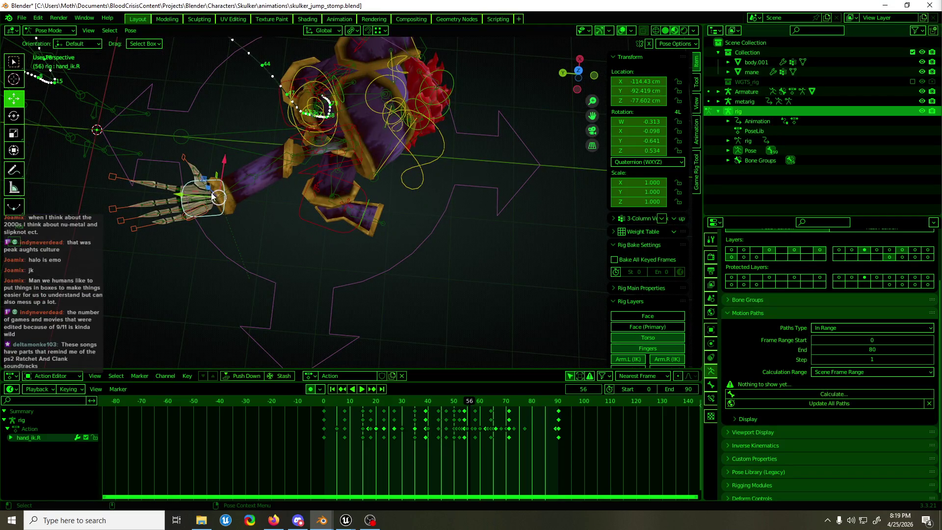
key("g")
key("shift+z")
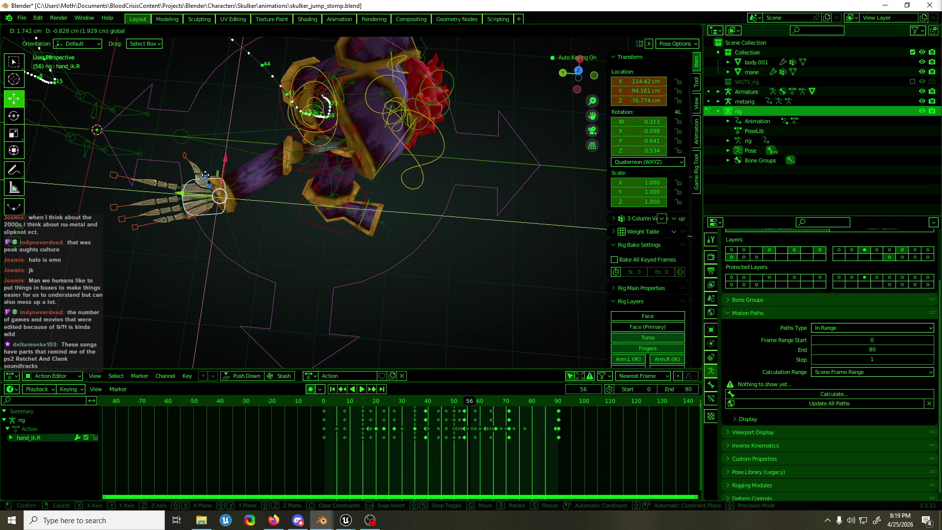
left_click(205, 175)
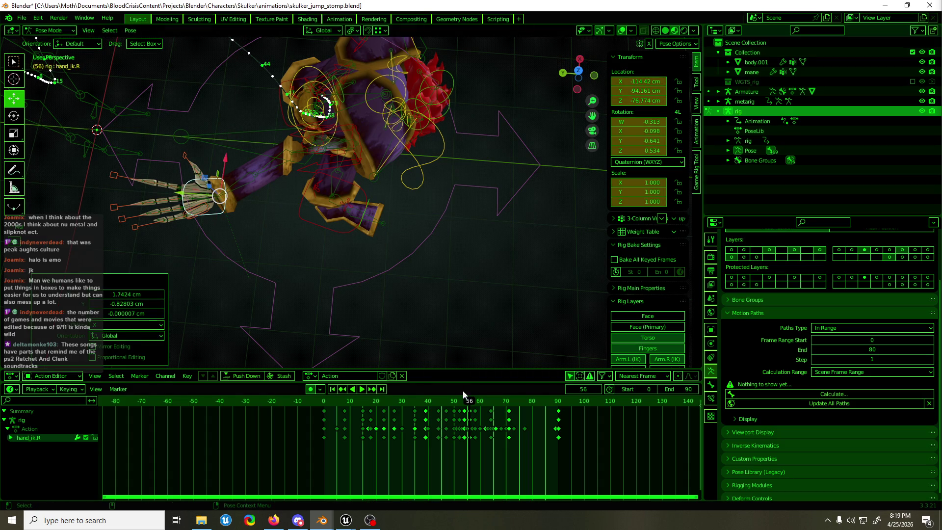
Step: Reposition the right hand IK at frame 58 and replay through frame 64
key("space")
left_click_drag(473, 404, 475, 403)
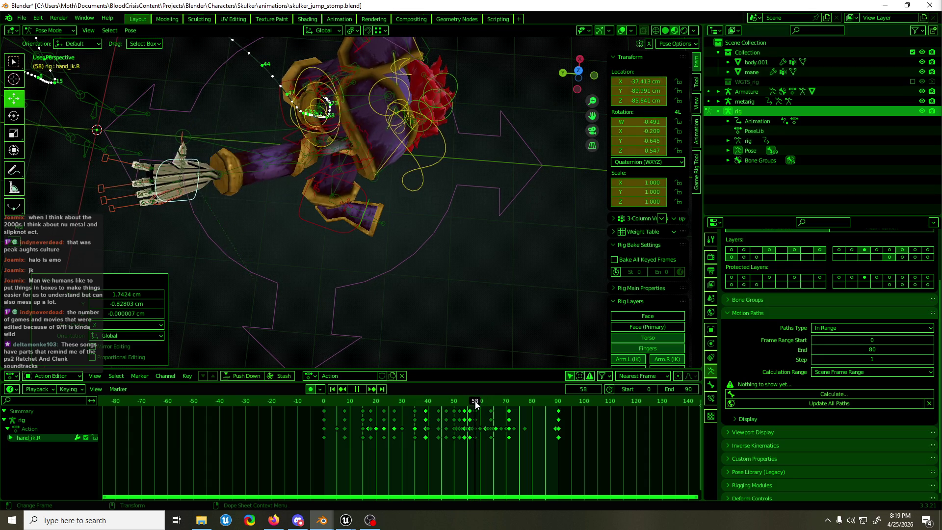
mouse_move(417, 221)
left_mouse_down()
mouse_move(370, 243)
mouse_move(461, 208)
left_mouse_up()
key("g")
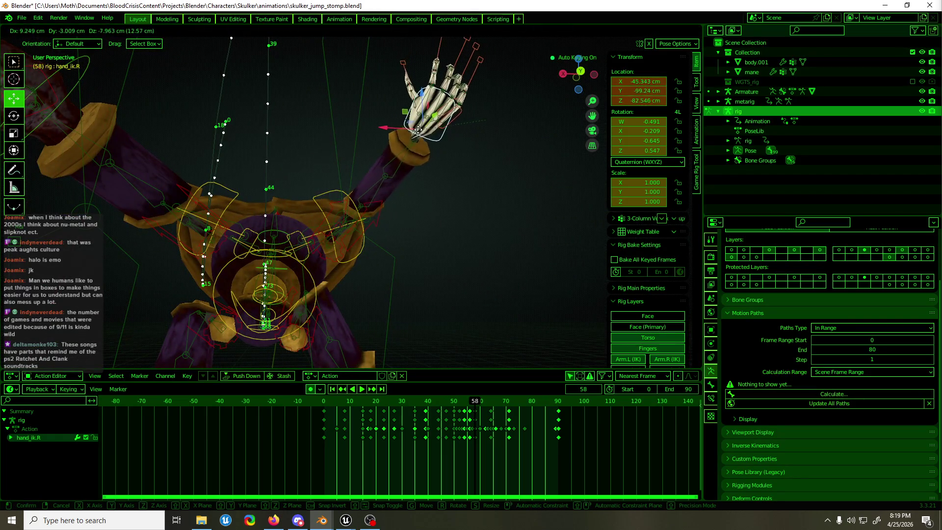
left_click(431, 157)
mouse_move(432, 157)
left_mouse_down()
mouse_move(292, 189)
mouse_move(359, 270)
left_mouse_up()
key("space")
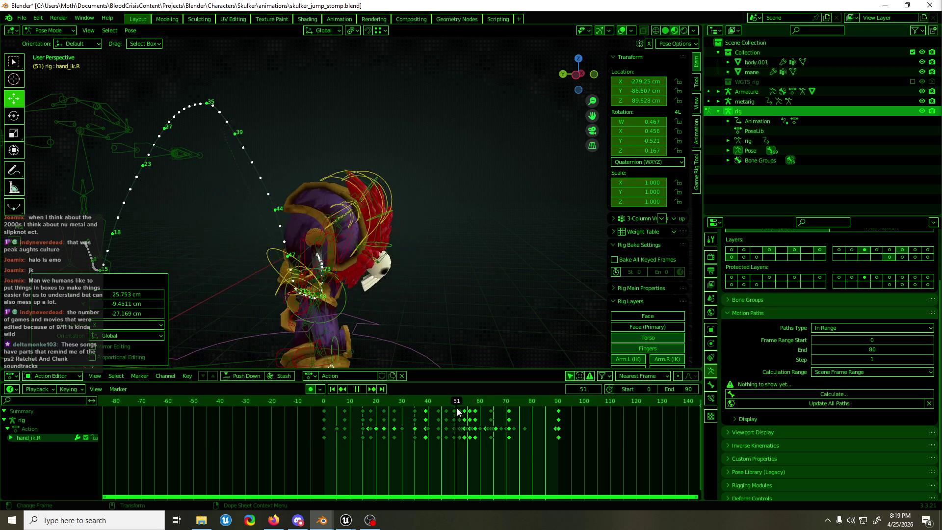
left_click_drag(471, 407, 515, 395)
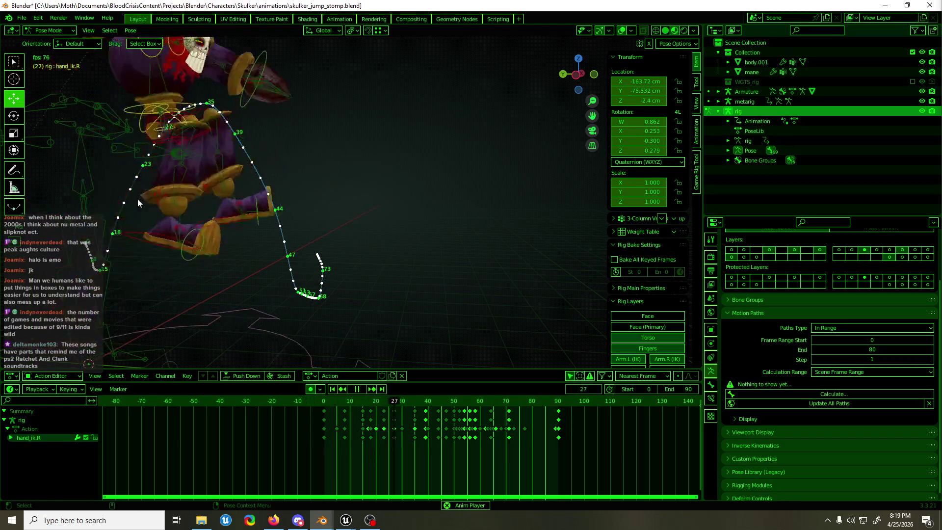
Step: Select the Armature in Object Mode and re-export skulker_jump_stomp.fbx
key("ctrl+Tab")
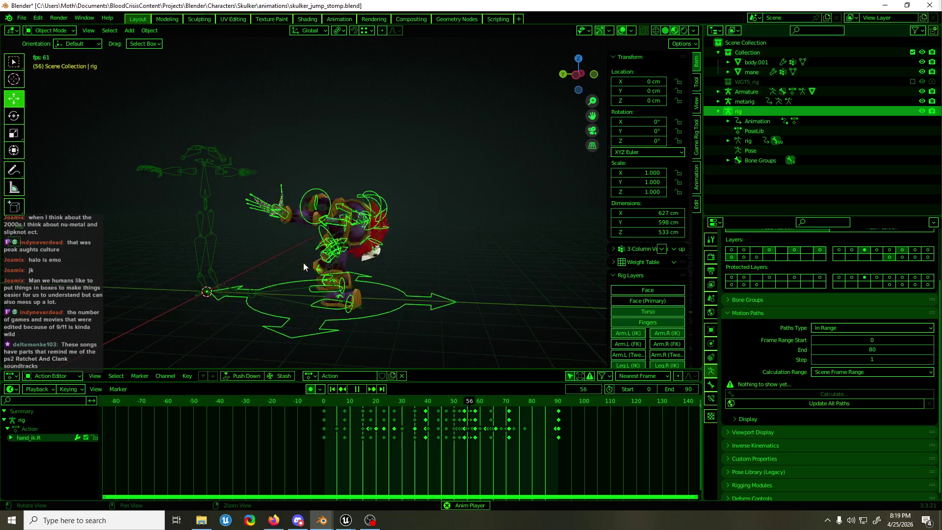
key("space")
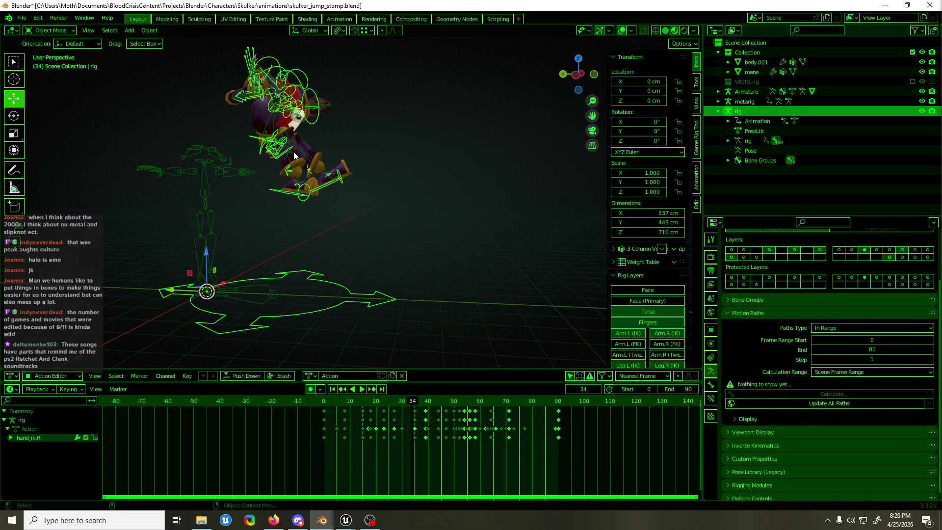
left_click(295, 156)
key("F3")
type("fbx")
key("Return")
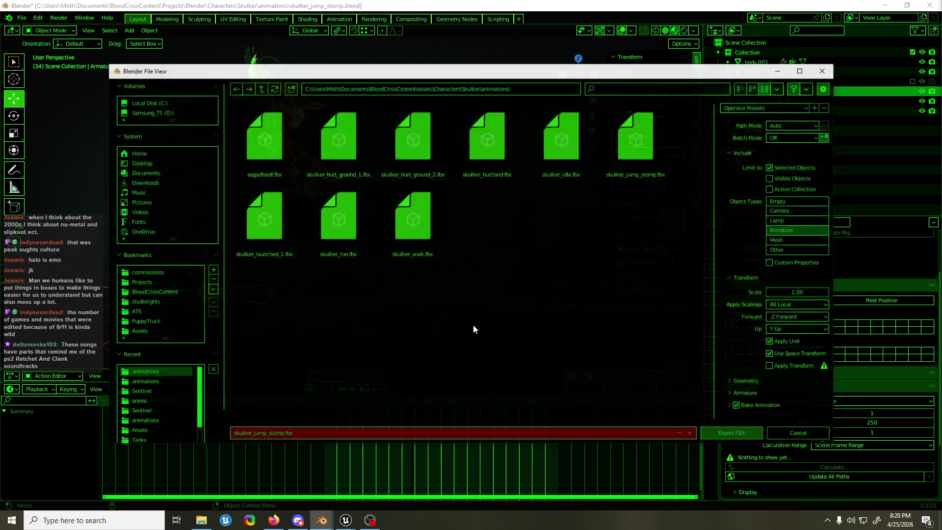
left_click(731, 432)
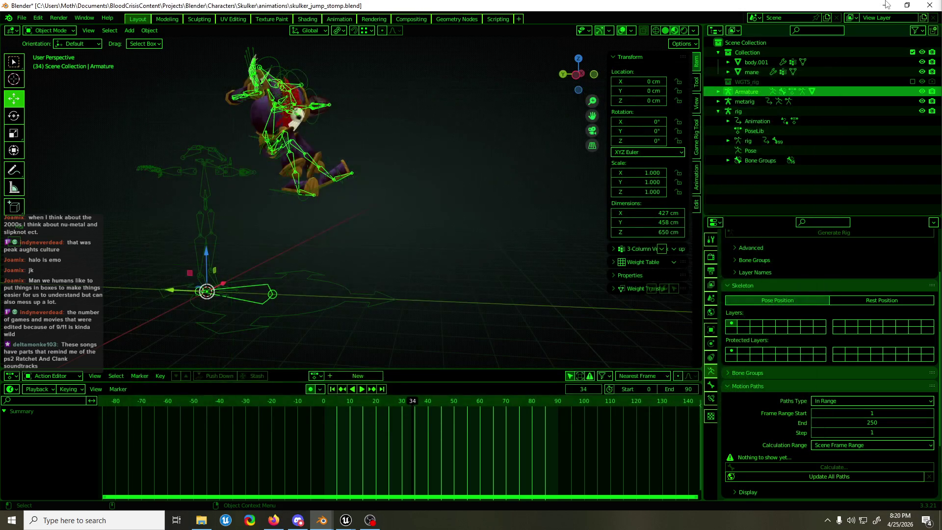
left_click(887, 5)
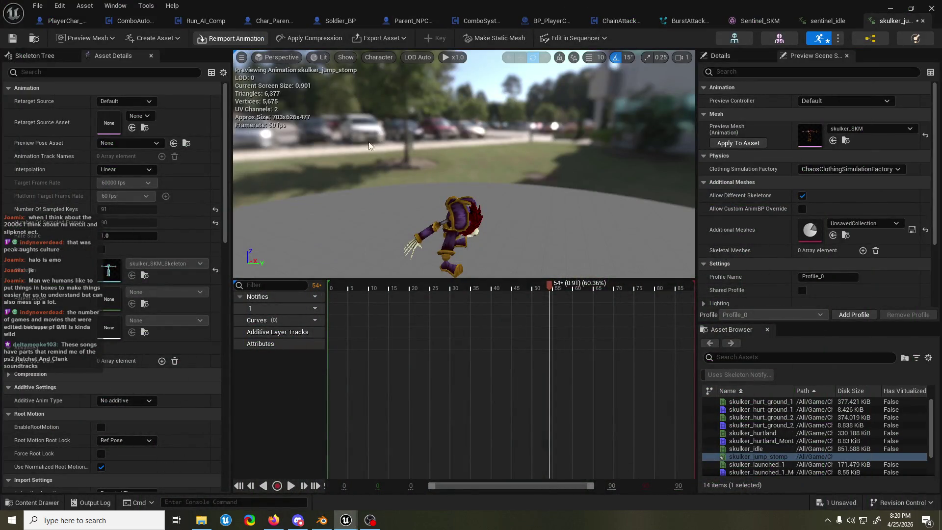
Step: Reimport skulker_jump_stomp, scrub it to frame 42, then bring Blender back
left_click(337, 289)
mouse_move(336, 291)
left_mouse_down()
mouse_move(554, 289)
mouse_move(588, 278)
mouse_move(611, 289)
mouse_move(534, 294)
mouse_move(529, 304)
mouse_move(563, 296)
mouse_move(540, 294)
left_mouse_up()
left_click(889, 9)
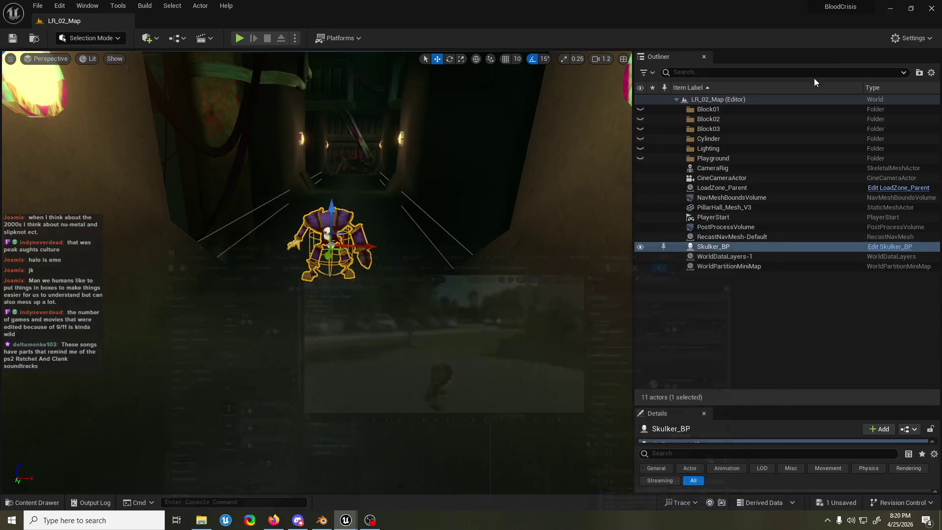
left_click(320, 520)
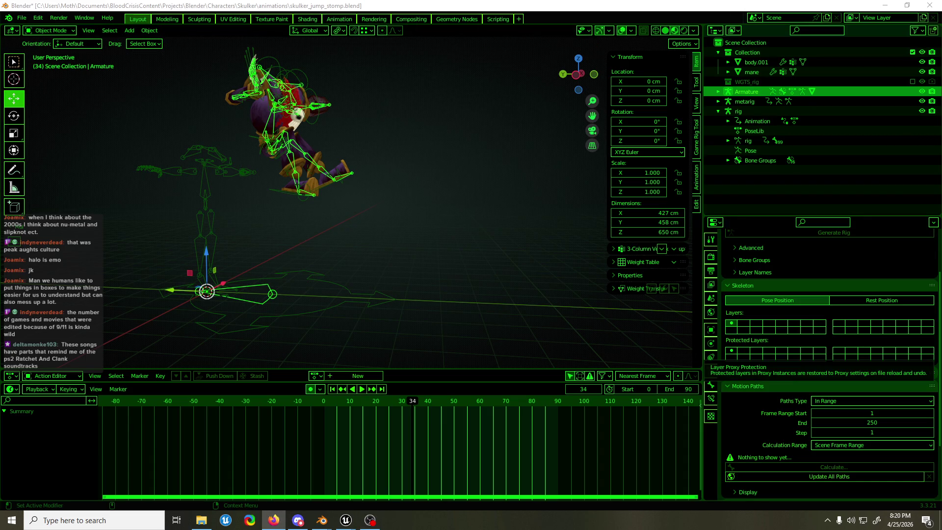
Step: Put the Skulker rig into Pose Mode and scrub from frame 34 to 43
mouse_move(422, 123)
left_mouse_down()
mouse_move(401, 169)
mouse_move(451, 166)
mouse_move(321, 126)
left_mouse_up()
left_click_drag(333, 158, 213, 178)
left_click(332, 164)
key("ctrl+Tab")
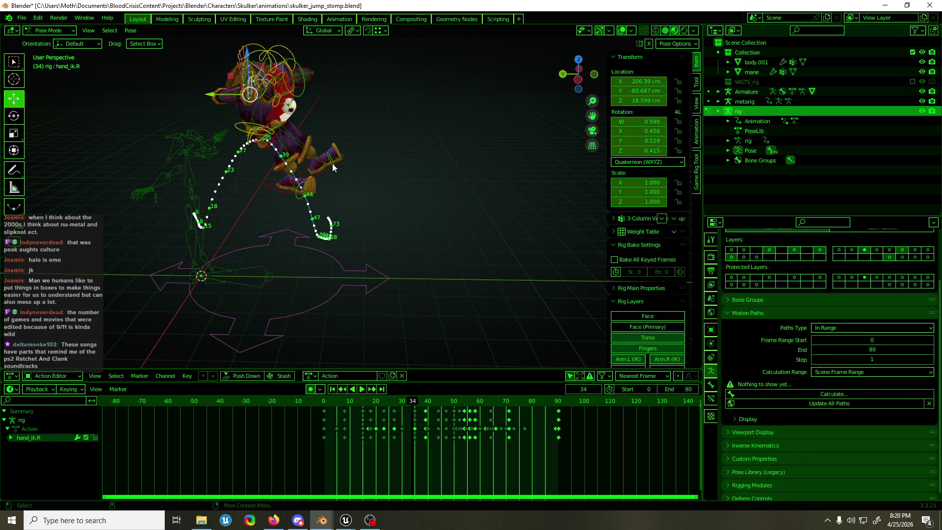
left_click_drag(412, 404, 464, 408)
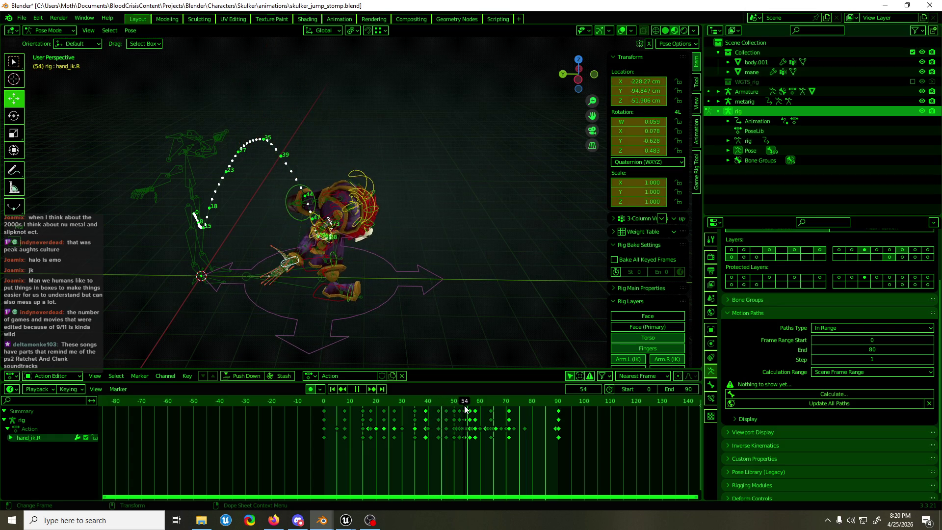
Step: Rotate upper_arm_ik.R about its local Y axis to about 54.8°
scroll(337, 281, "up", 10)
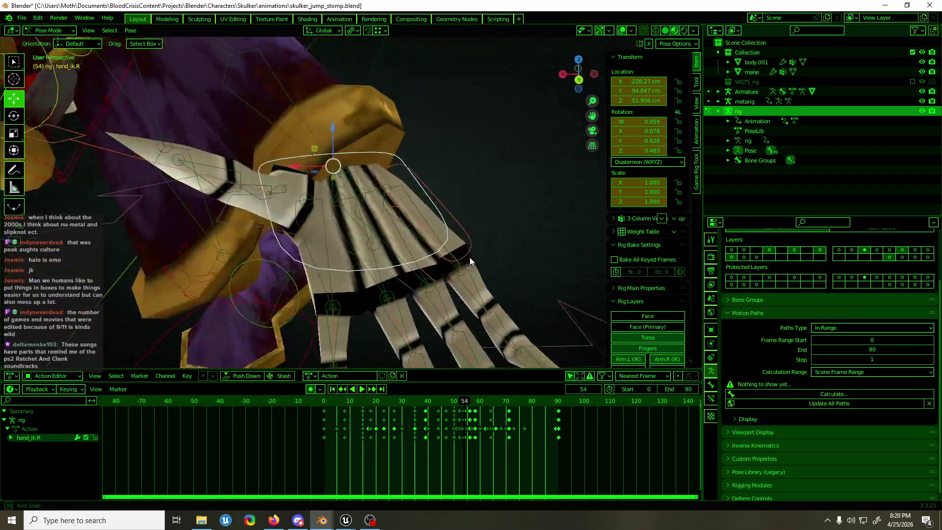
left_click_drag(396, 113, 421, 273)
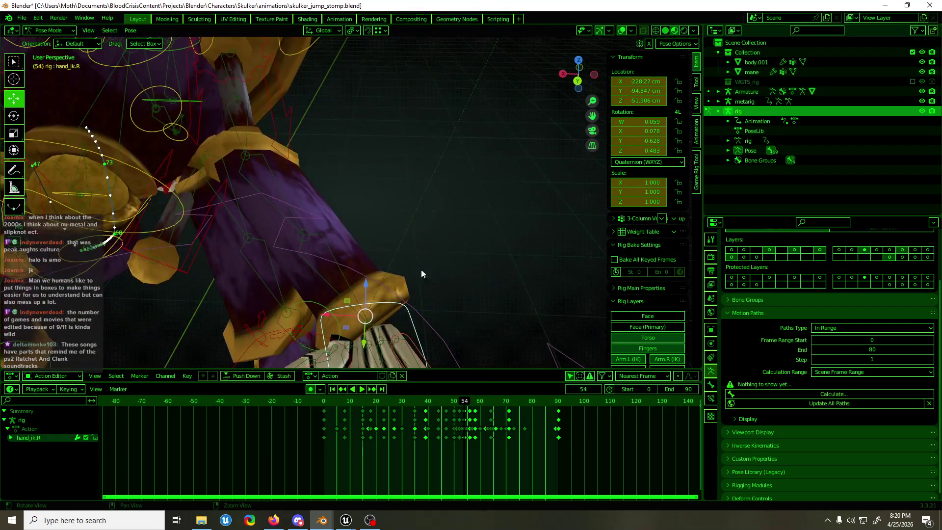
left_click(297, 134)
mouse_move(300, 135)
left_mouse_down()
mouse_move(276, 285)
mouse_move(364, 287)
mouse_move(305, 275)
mouse_move(314, 246)
left_mouse_up()
key("shift+space")
key("r")
left_click_drag(649, 132, 576, 132)
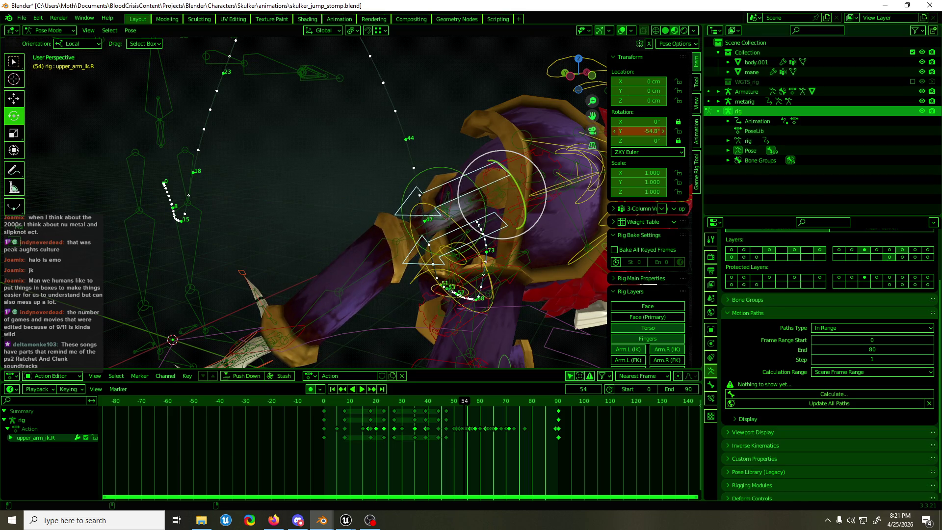
Step: Clear the right upper-arm IK rotation to a 0° key, then replay to frame 68
key("space")
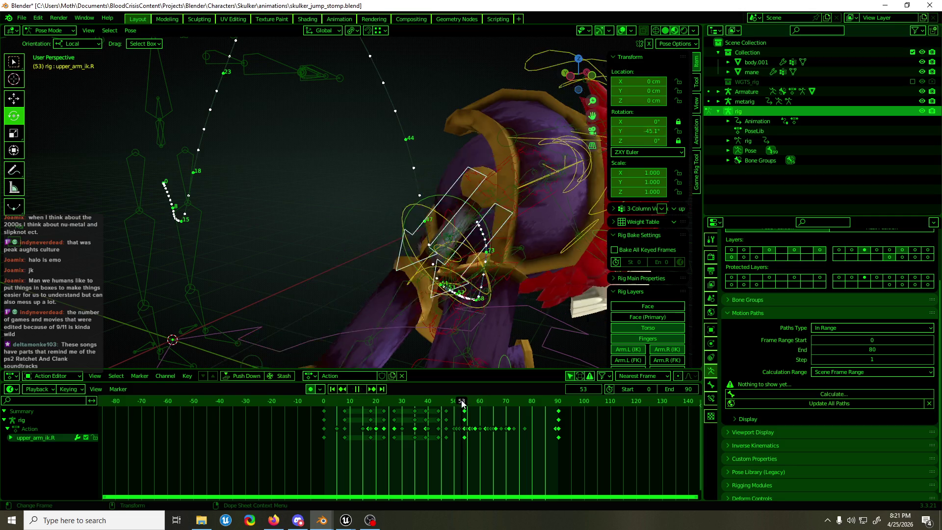
key("space")
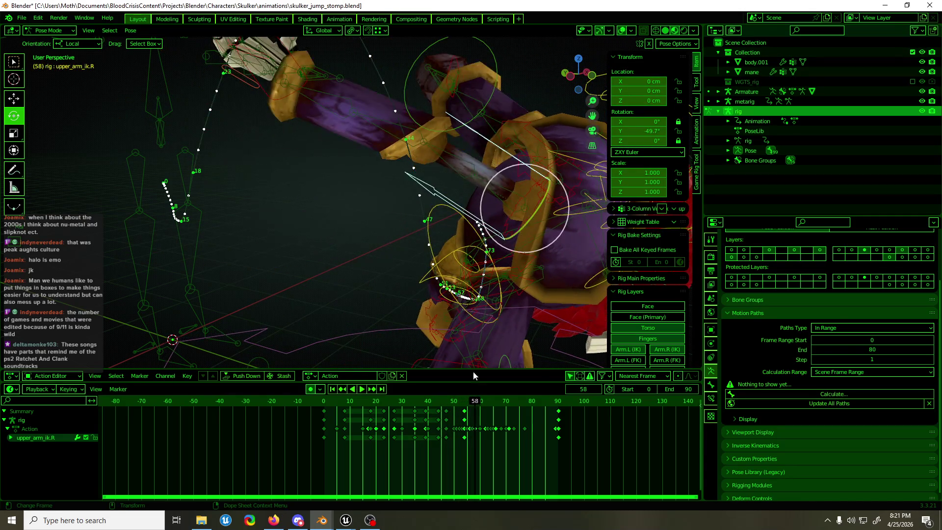
scroll(457, 226, "down", 3)
key("space")
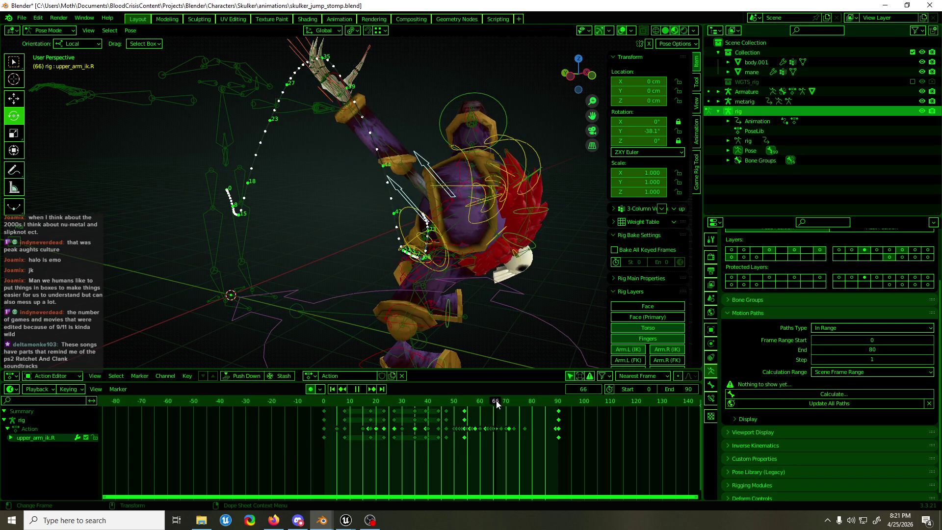
key("alt+r")
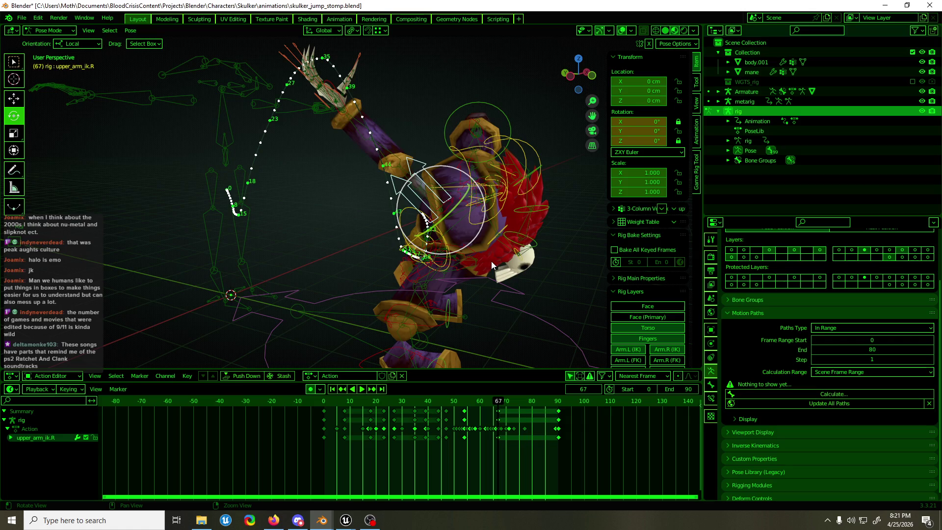
key("space")
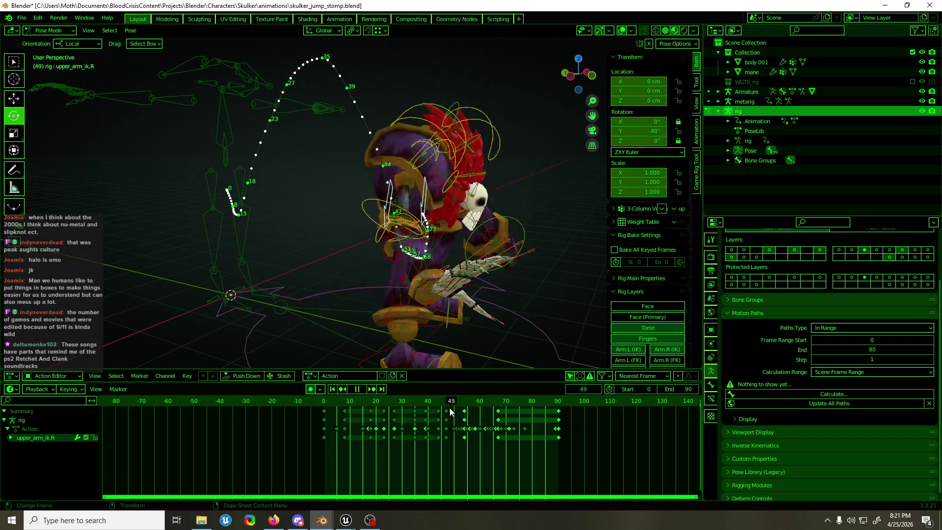
left_click_drag(439, 407, 501, 401)
key("space")
key("space")
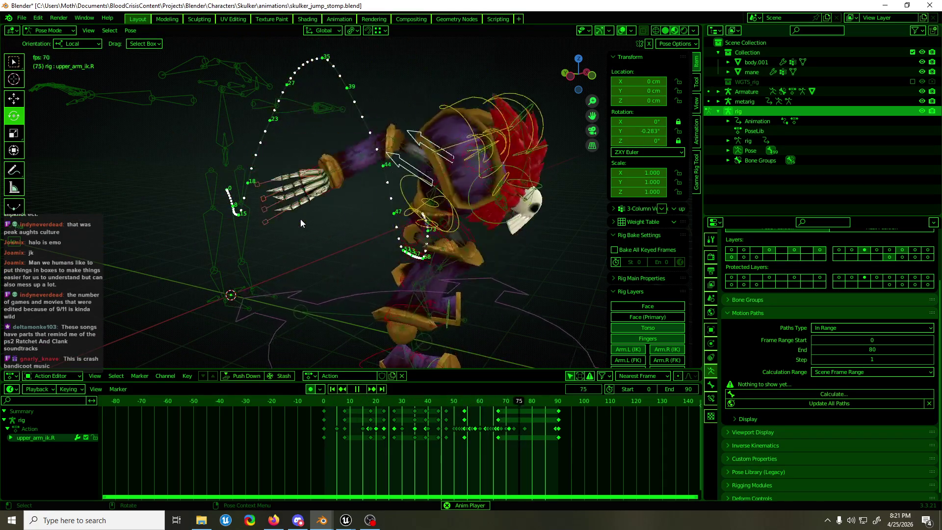
Step: Review the arm motion from a front view, stopping at frames 39 and 46
scroll(366, 123, "down", 5)
scroll(508, 153, "up", 3)
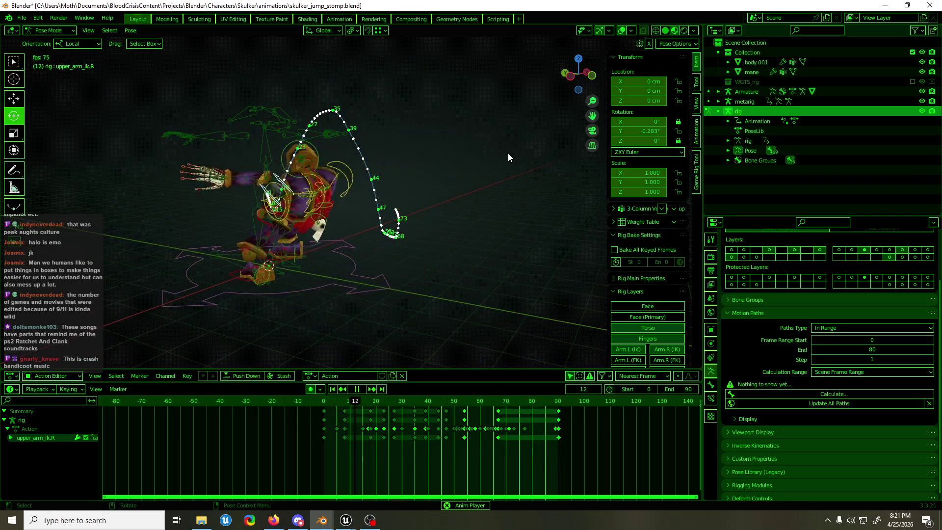
key("space")
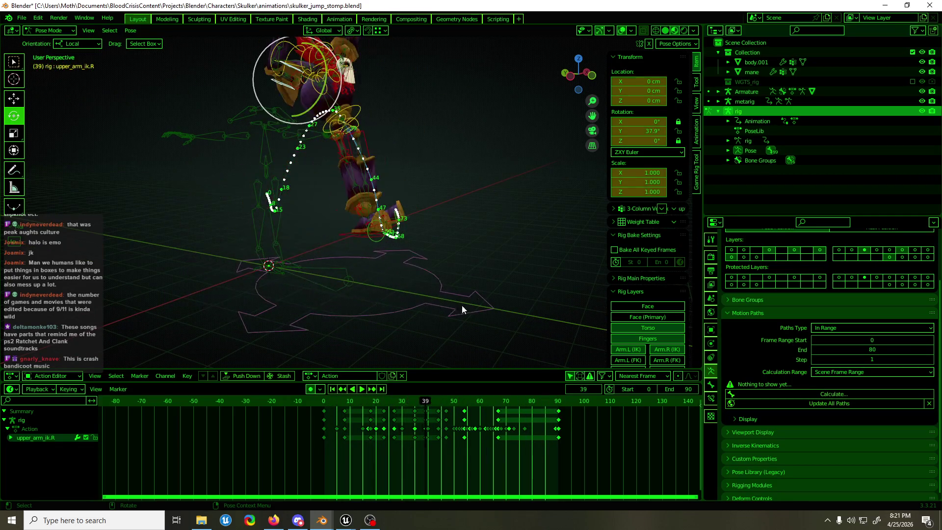
left_click(280, 525)
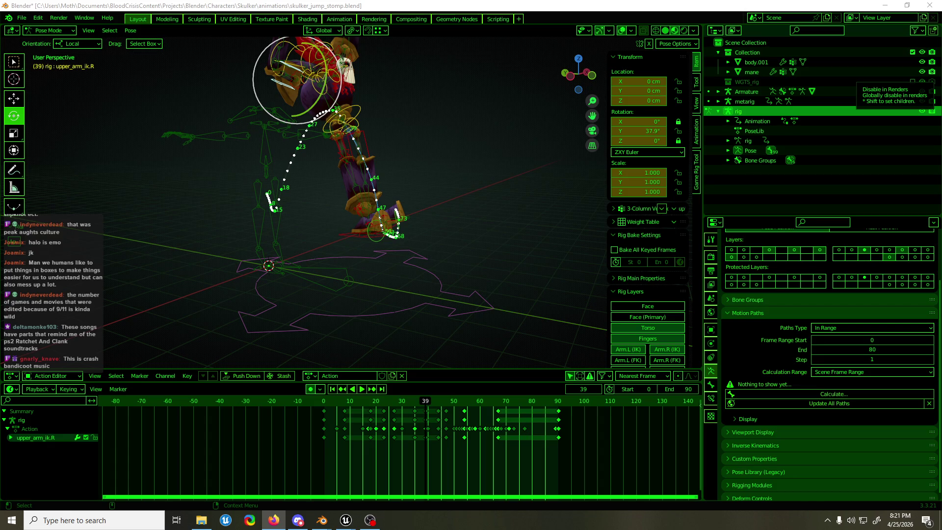
left_click(462, 5)
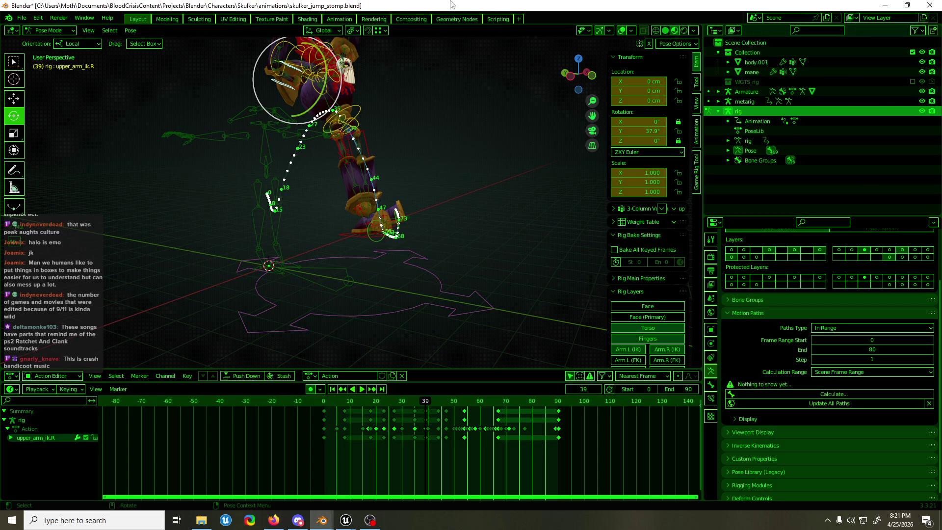
mouse_move(298, 72)
left_mouse_down()
mouse_move(391, 152)
mouse_move(556, 161)
mouse_move(314, 158)
mouse_move(443, 163)
left_mouse_up()
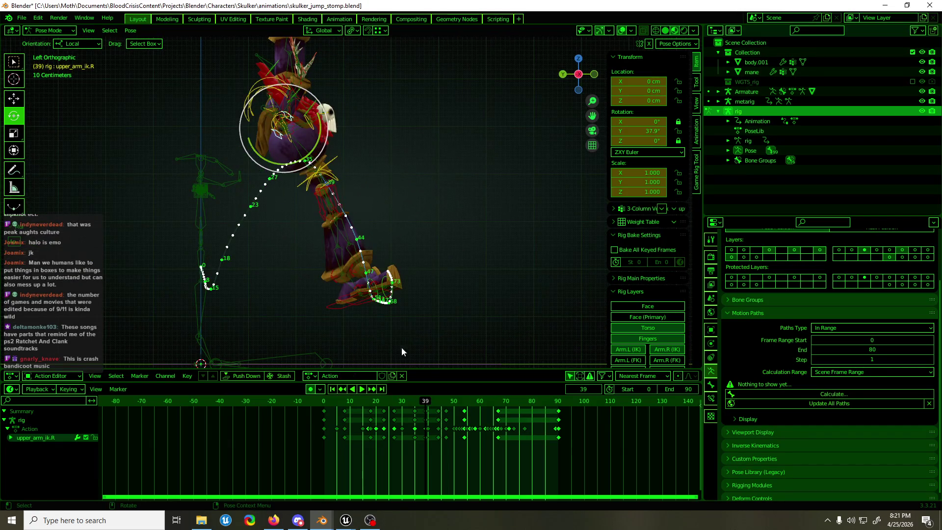
left_click_drag(436, 410, 445, 404)
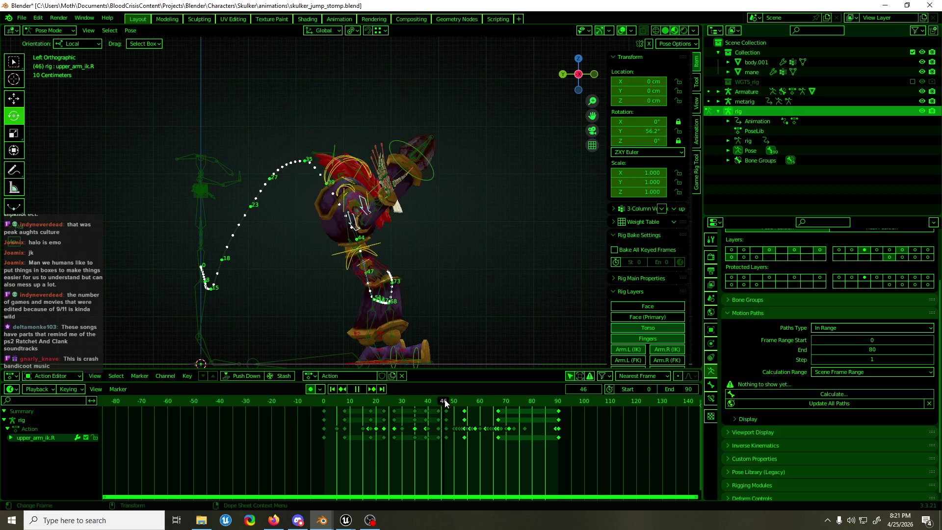
Step: Select hand_ik.R and go to frame 54, zoomed onto the hand
left_click(390, 179)
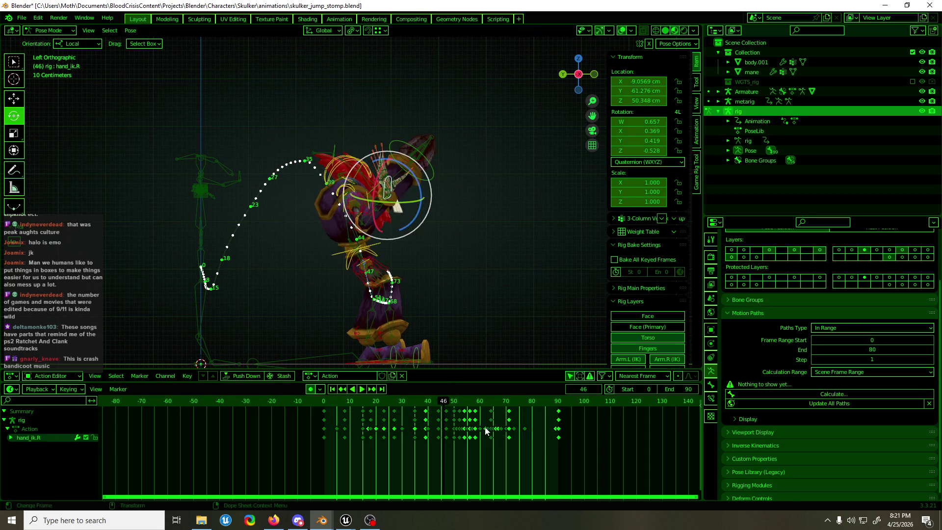
key("space")
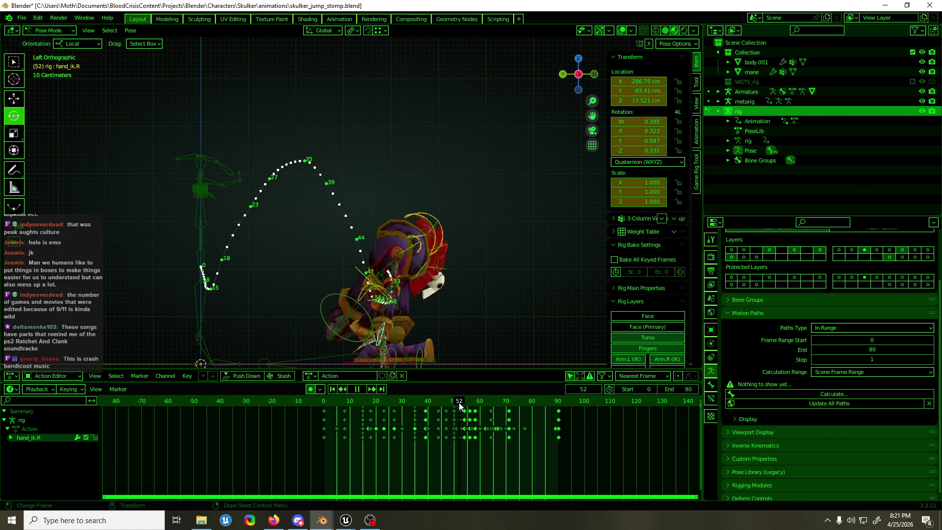
mouse_move(465, 405)
left_mouse_down()
mouse_move(475, 405)
mouse_move(462, 412)
left_mouse_up()
key("space")
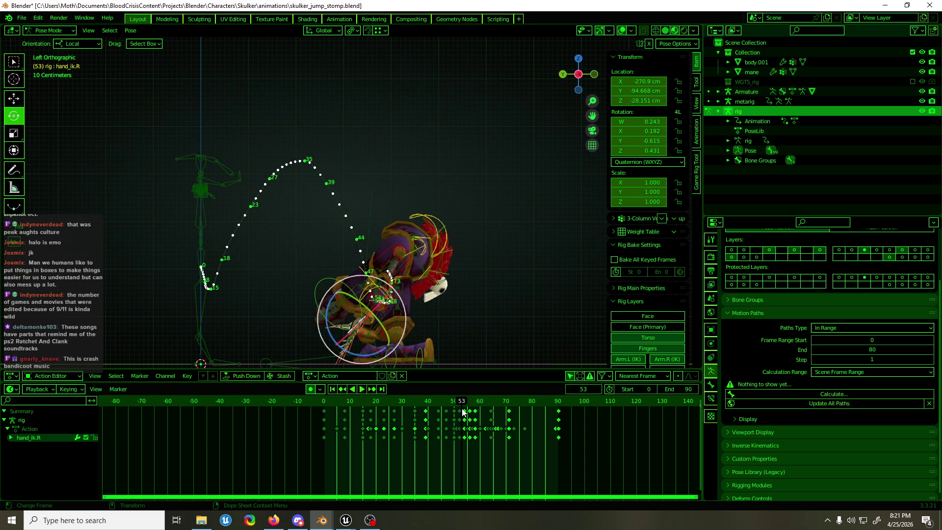
left_click(464, 405)
key("KP_Decimal")
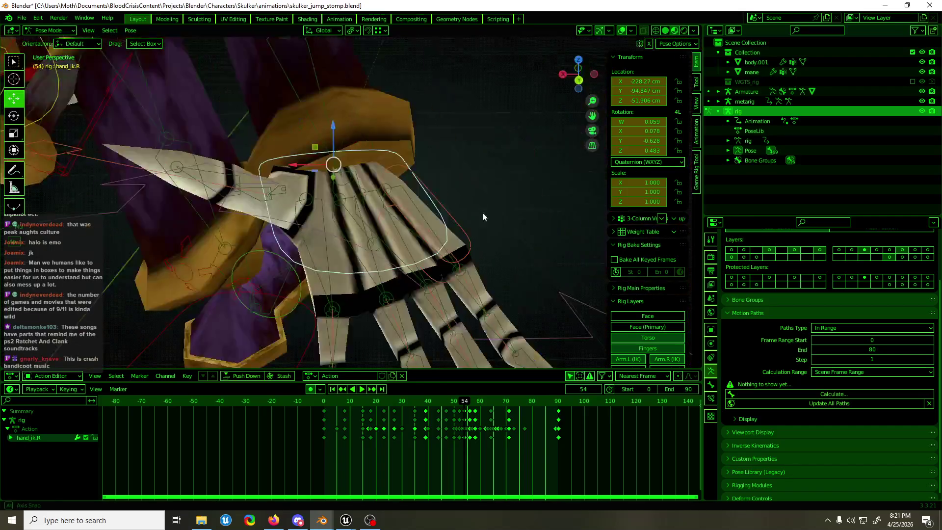
mouse_move(435, 187)
left_mouse_down()
mouse_move(482, 164)
mouse_move(525, 114)
mouse_move(439, 170)
left_mouse_up()
Step: Move the right hand IK in the XZ plane at frame 54 and check frames 54–71
key("g")
key("shift+y")
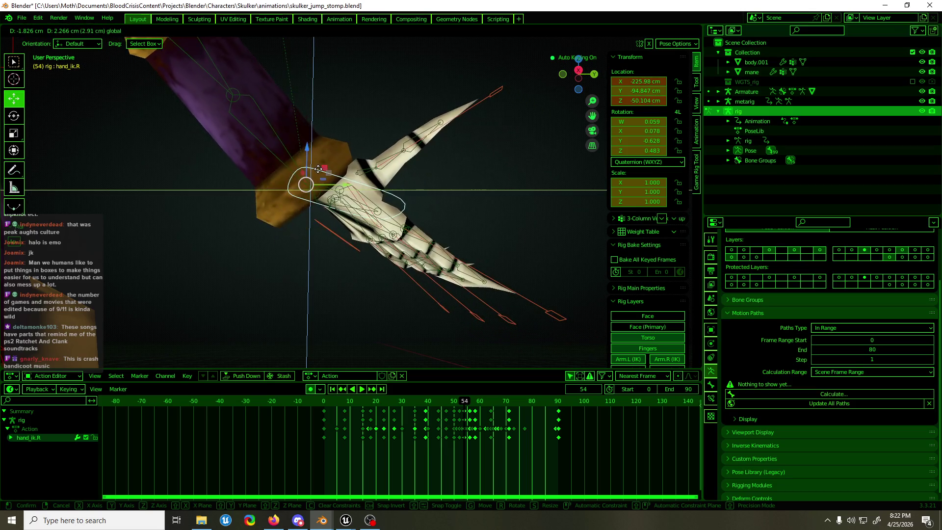
left_click(318, 168)
mouse_move(319, 169)
left_mouse_down()
mouse_move(160, 195)
mouse_move(248, 145)
mouse_move(371, 164)
mouse_move(310, 164)
left_mouse_up()
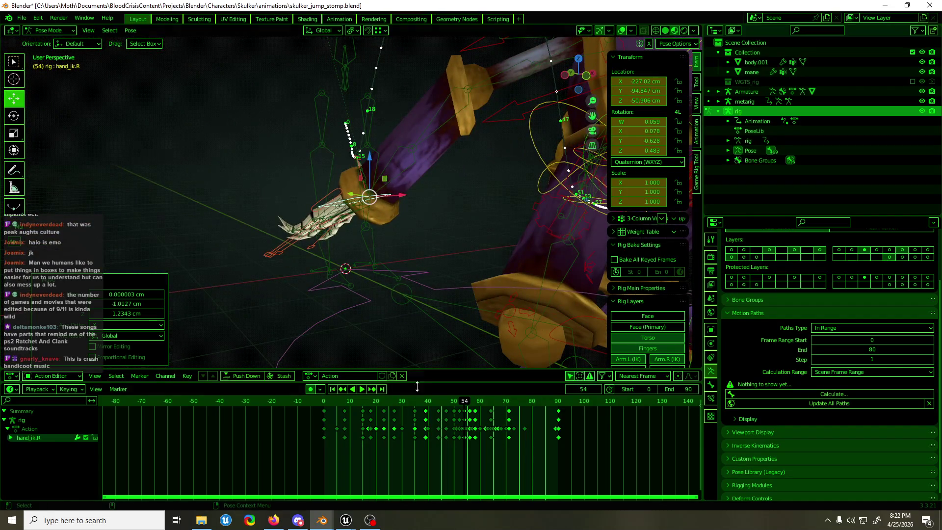
mouse_move(465, 406)
left_mouse_down()
mouse_move(457, 403)
mouse_move(490, 405)
left_mouse_up()
key("space")
Step: Return to Object Mode, save skulker_jump_stomp.blend, and minimize Blender
key("ctrl+Tab")
scroll(435, 328, "down", 3)
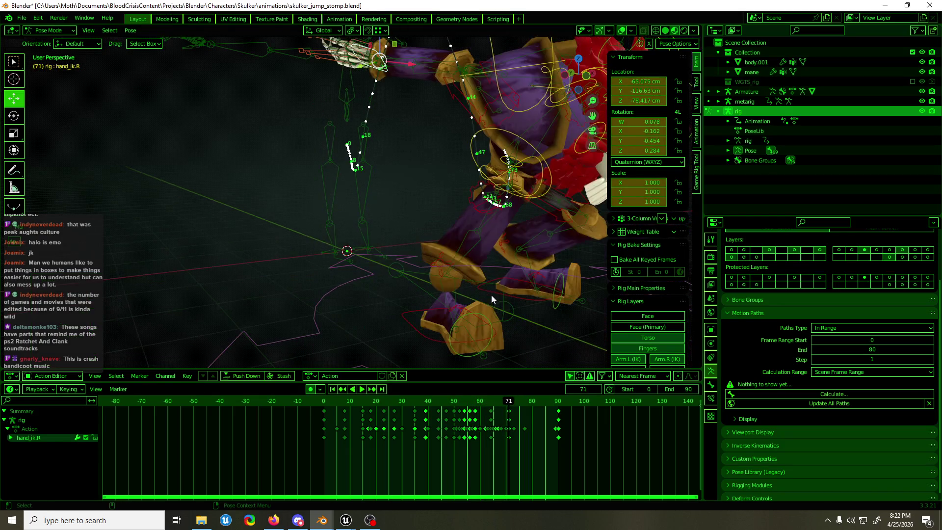
key("space")
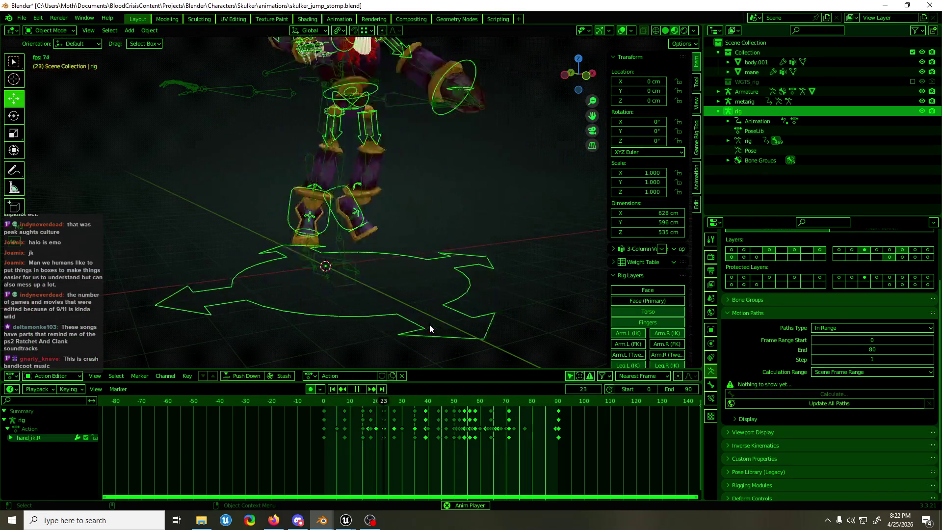
key("space")
key("ctrl+s")
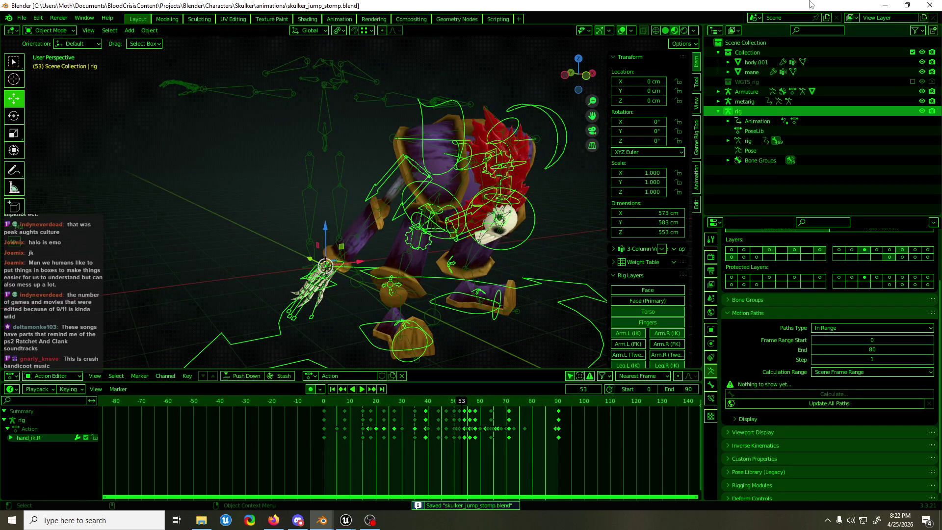
left_click(882, 8)
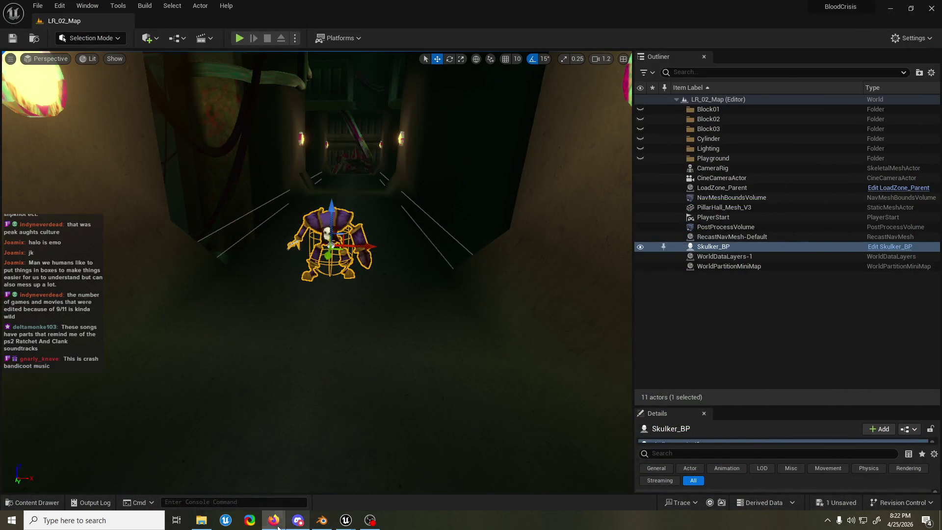
Step: Save the reimported skulker_jump_stomp animation, stop its preview at frame 10, and open the Content Drawer
mouse_move(353, 524)
left_click(428, 460)
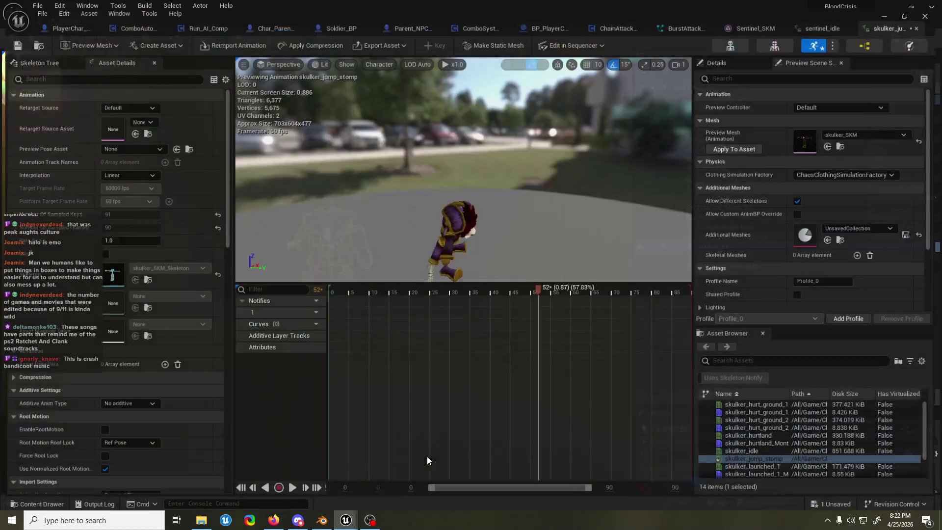
left_click_drag(509, 115, 436, 116)
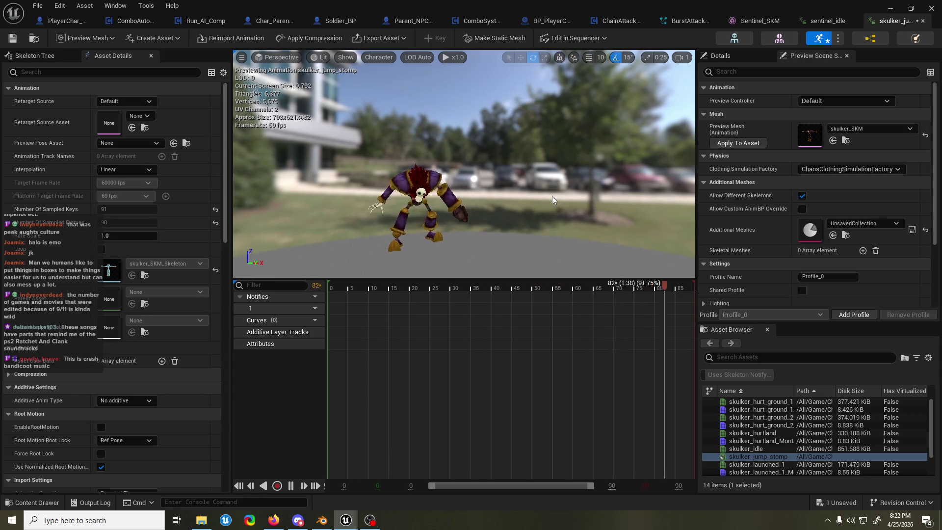
key("ctrl+s")
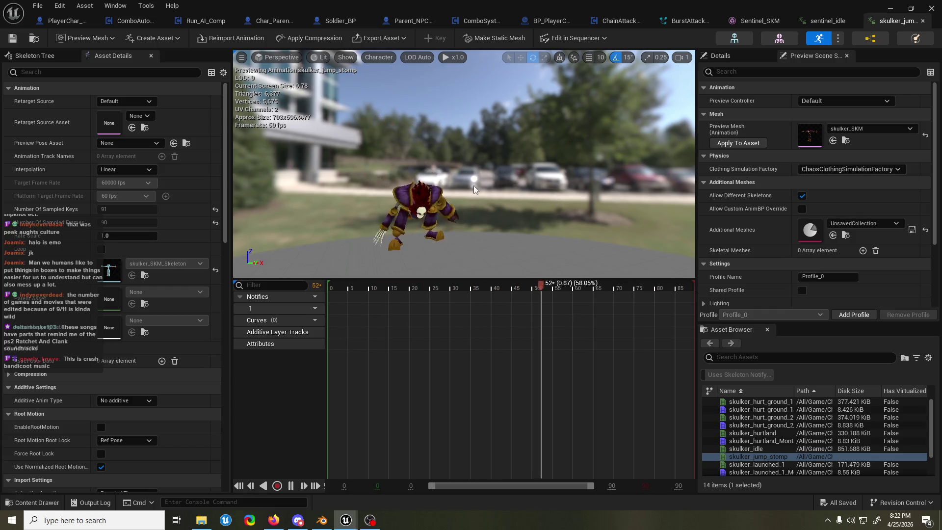
left_click(370, 293)
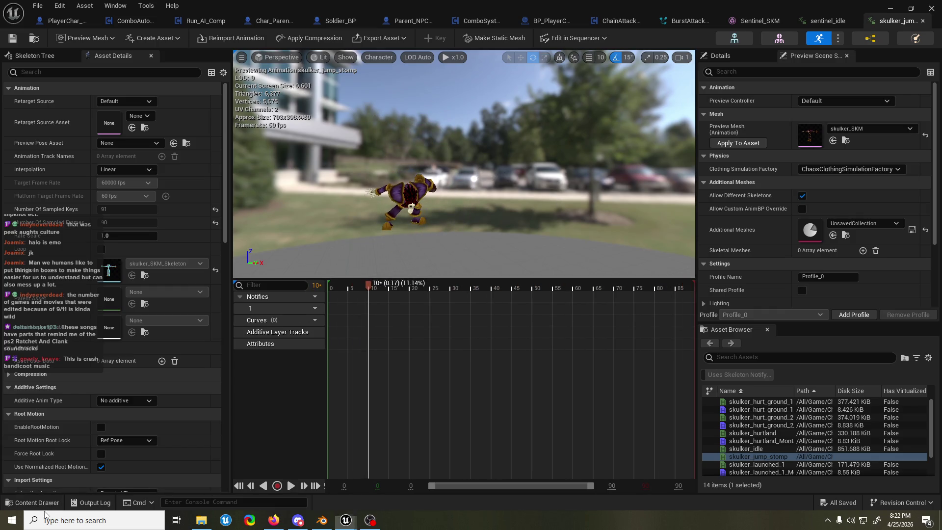
left_click(45, 503)
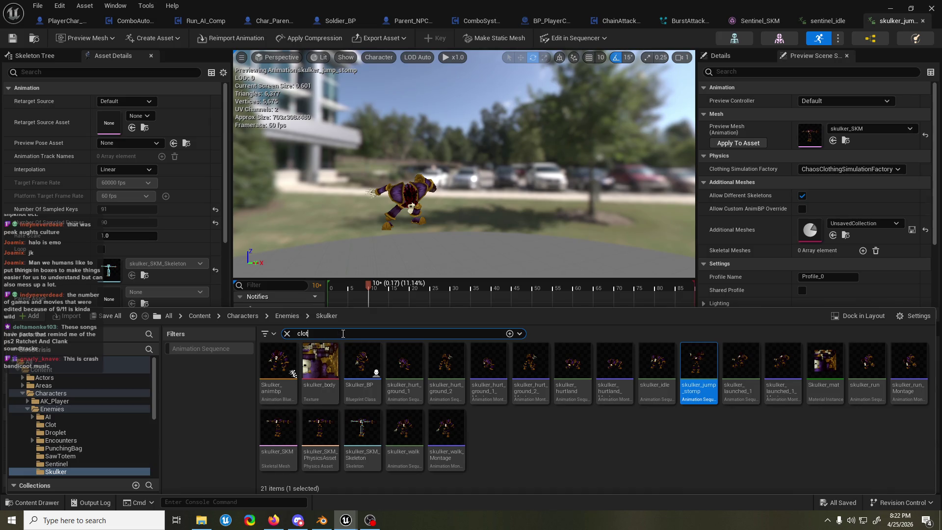
Step: Widen the 'clot' search to All folders, scroll the results, and open clot_BPC
left_click(115, 363)
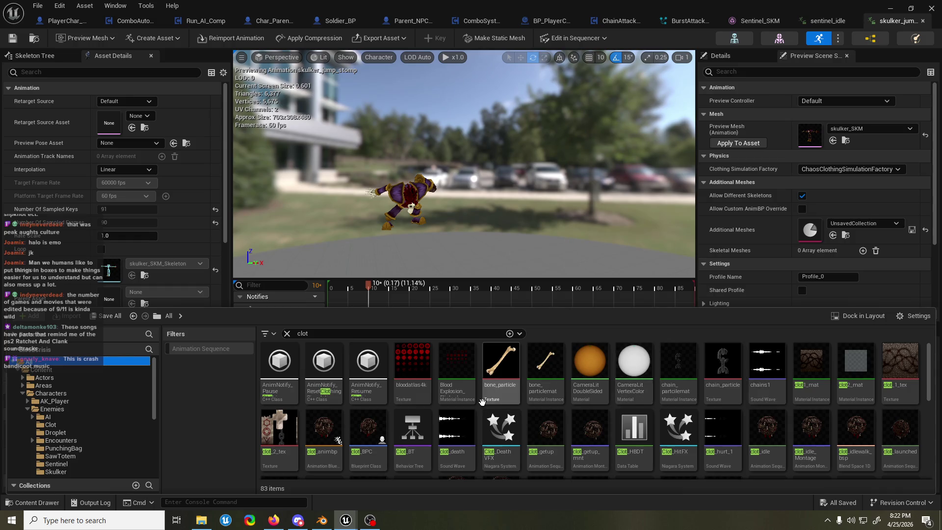
scroll(491, 388, "down", 2)
scroll(349, 379, "down", 2)
scroll(393, 450, "up", 3)
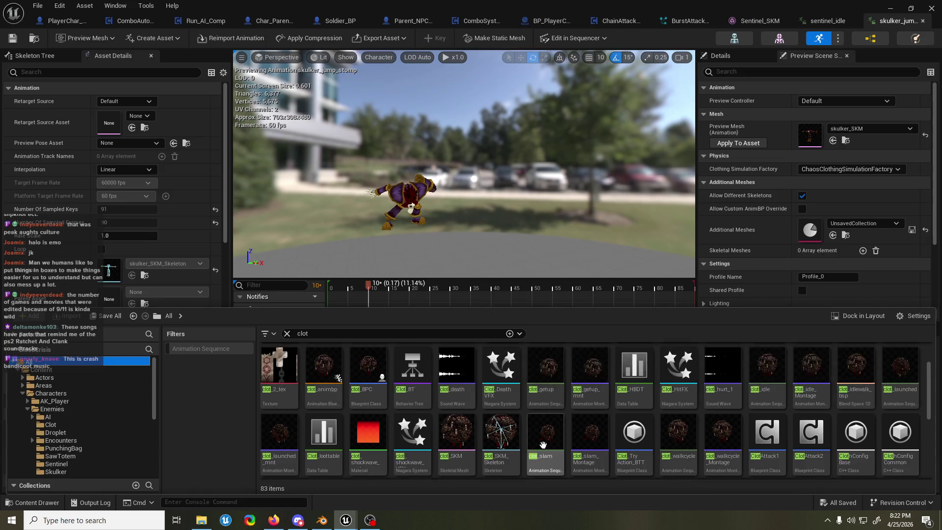
left_click(375, 430)
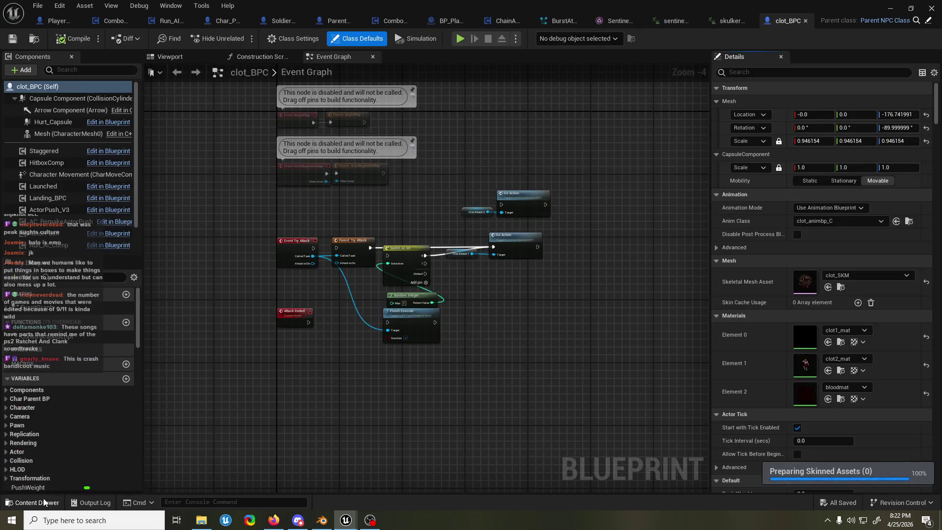
left_click(32, 502)
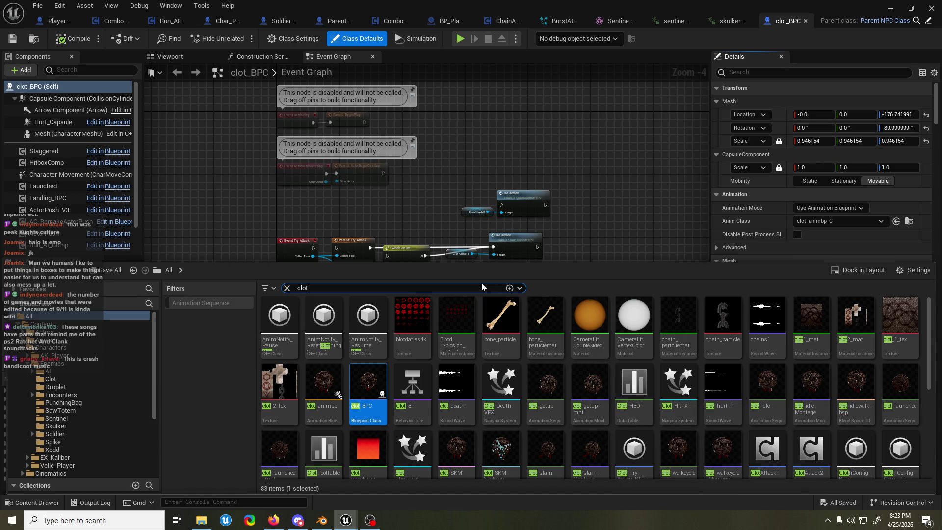
Step: Search 'slam', open clotty_slam_Montage, and scrub it back to frame 67
type(" slam")
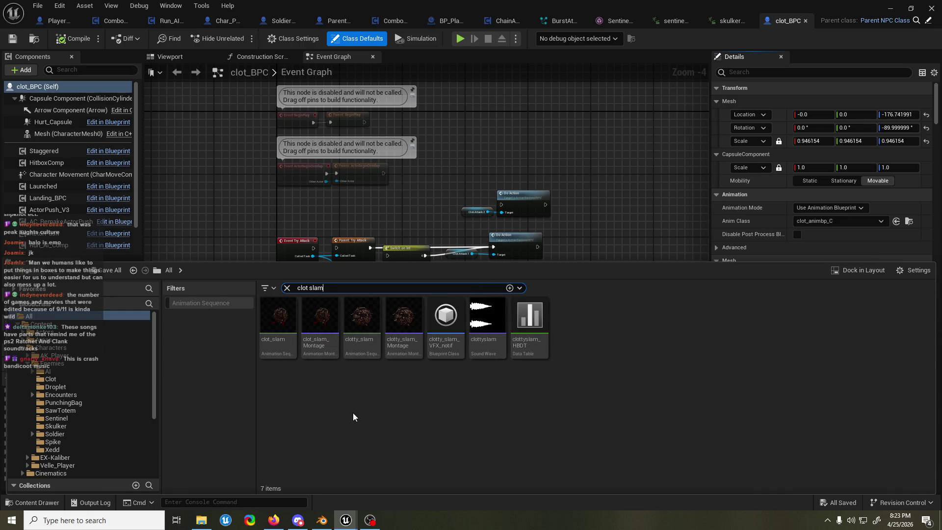
left_click(401, 349)
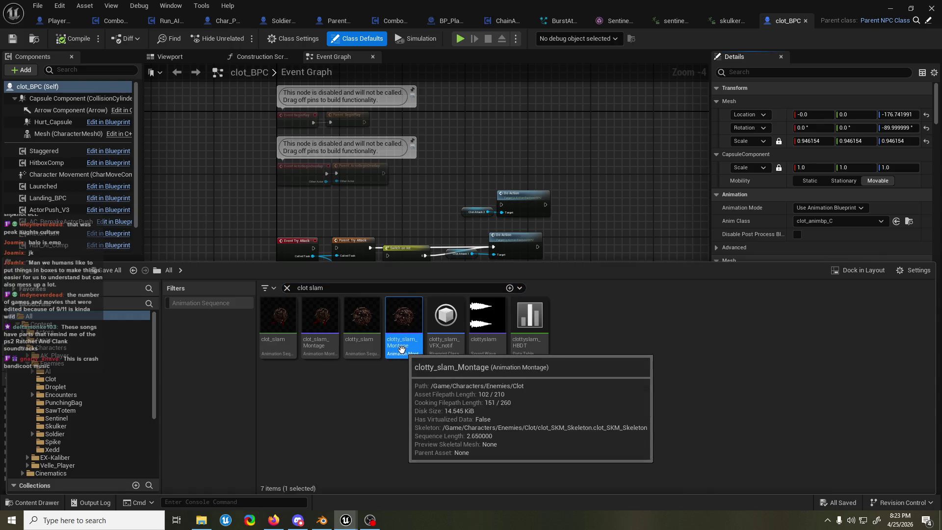
double_click(401, 349)
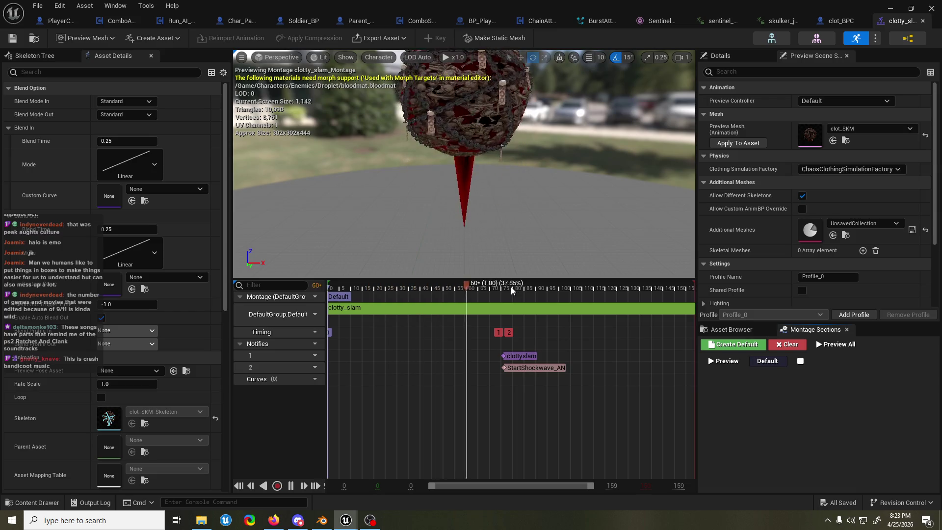
left_click_drag(514, 289, 484, 289)
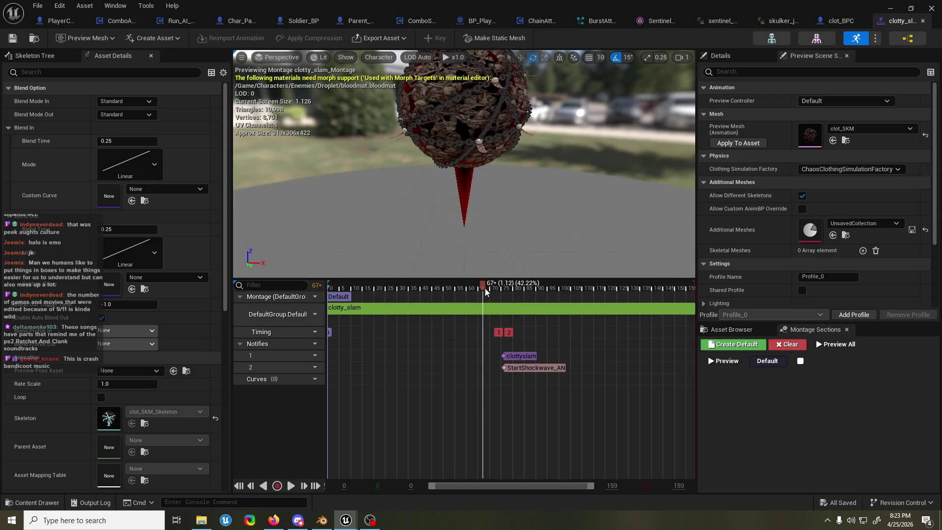
Step: Open the StartShockwave_AN notify's blueprint and bring its Received Notify node into view
right_click(541, 373)
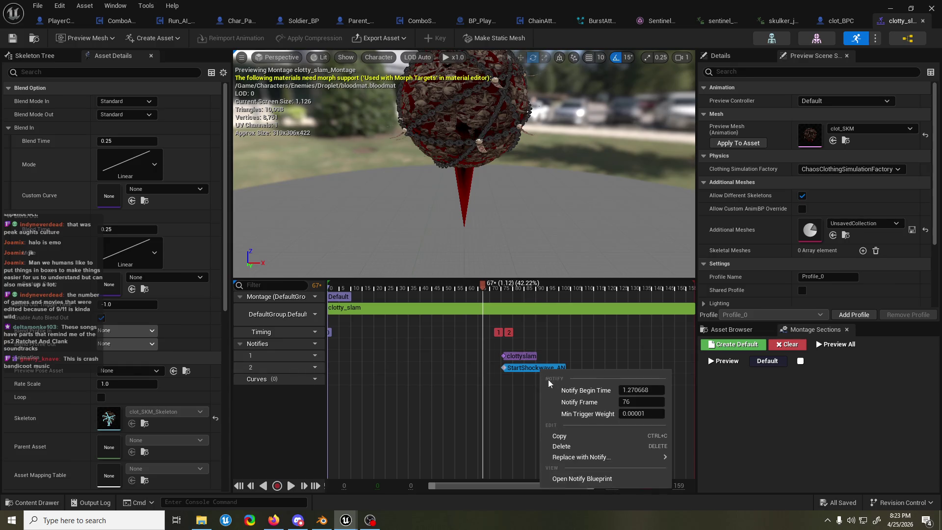
left_click(583, 480)
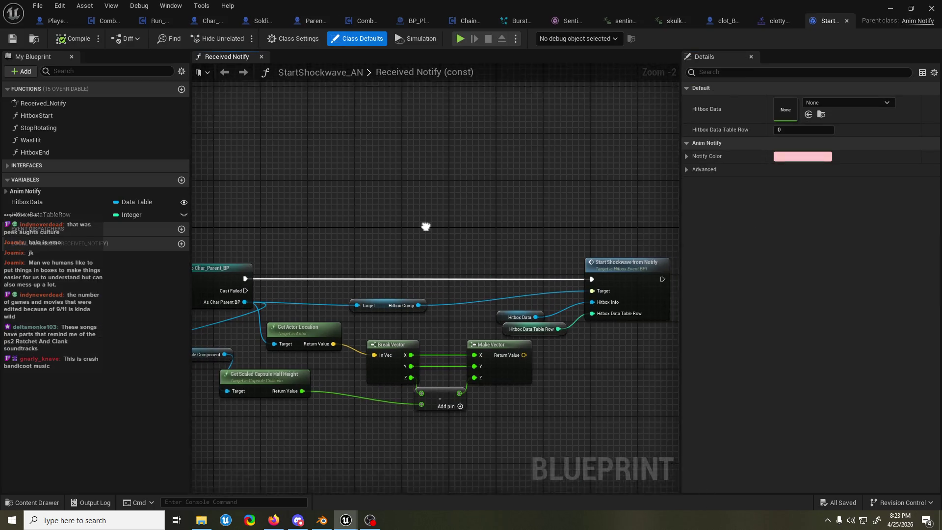
left_click_drag(444, 241, 505, 246)
Step: Pan and zoom through the Start Shockwave nodes, then go back to clotty_slam_Montage
scroll(507, 245, "down", 1)
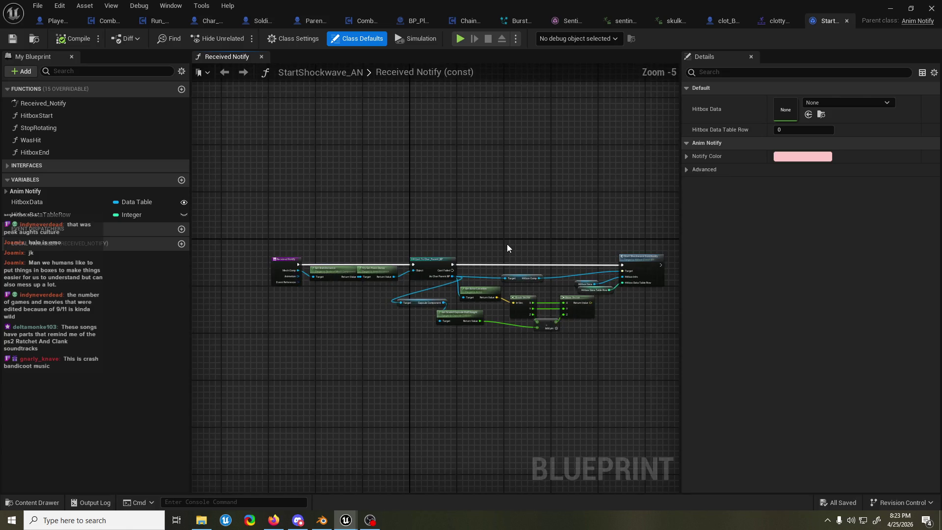
scroll(507, 245, "up", 1)
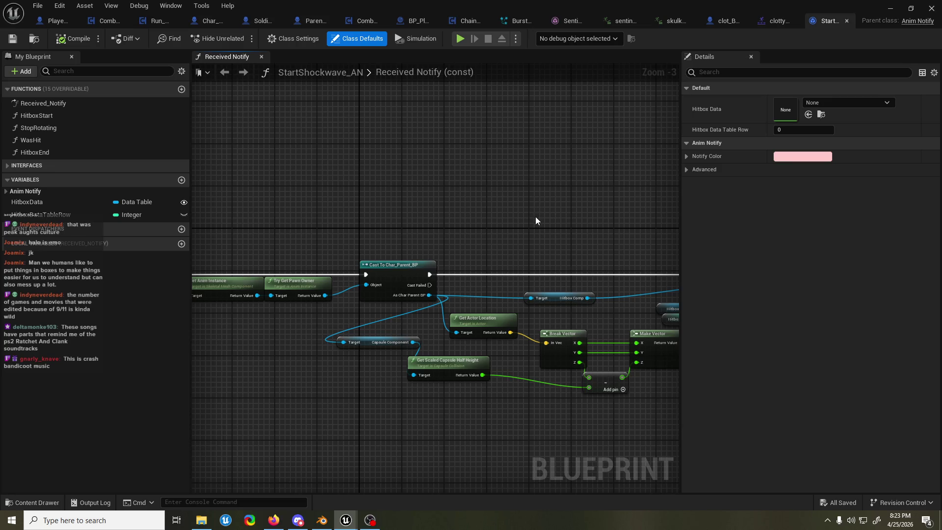
left_click_drag(556, 220, 435, 214)
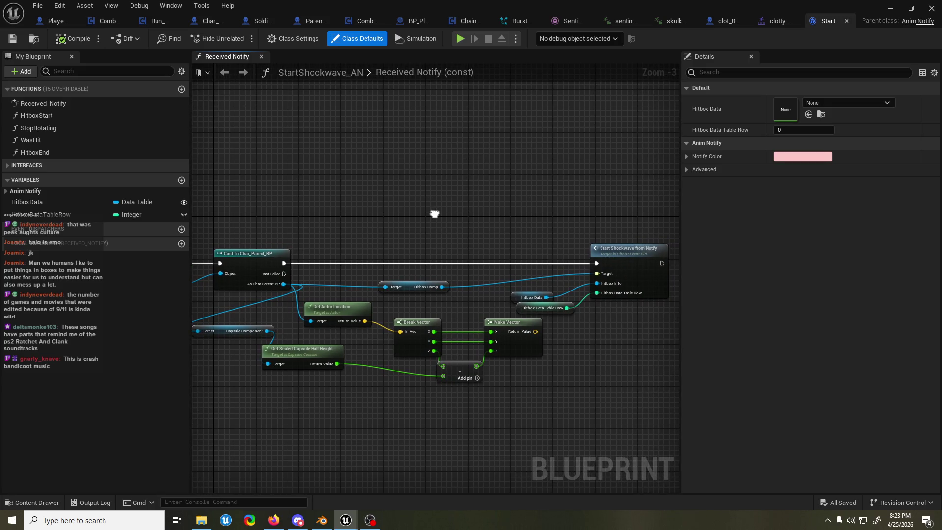
left_click_drag(434, 214, 448, 214)
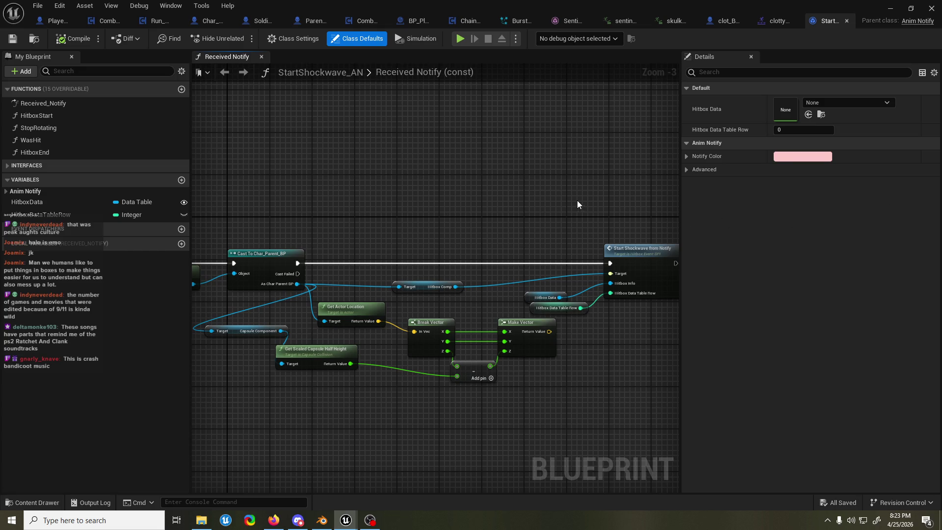
scroll(575, 199, "down", 1)
scroll(575, 199, "up", 2)
scroll(575, 199, "down", 4)
scroll(575, 200, "up", 2)
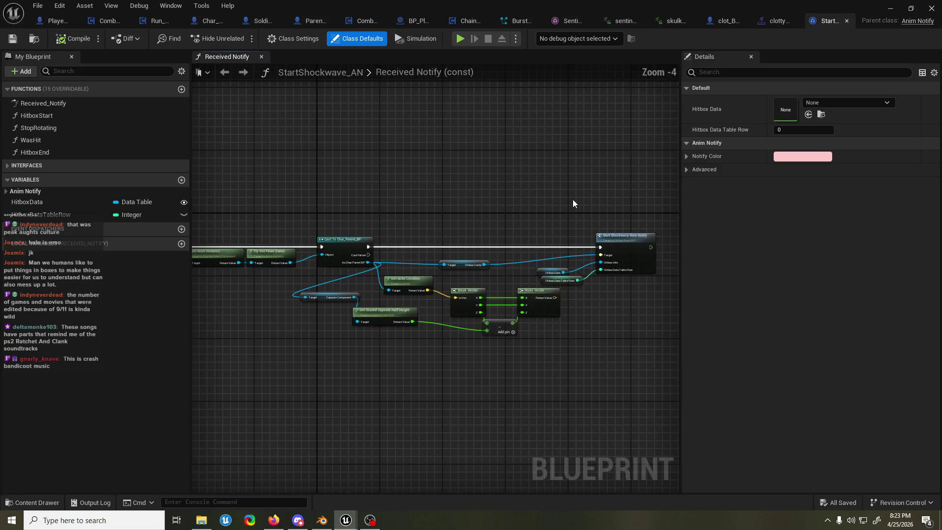
scroll(572, 203, "down", 1)
scroll(531, 248, "up", 2)
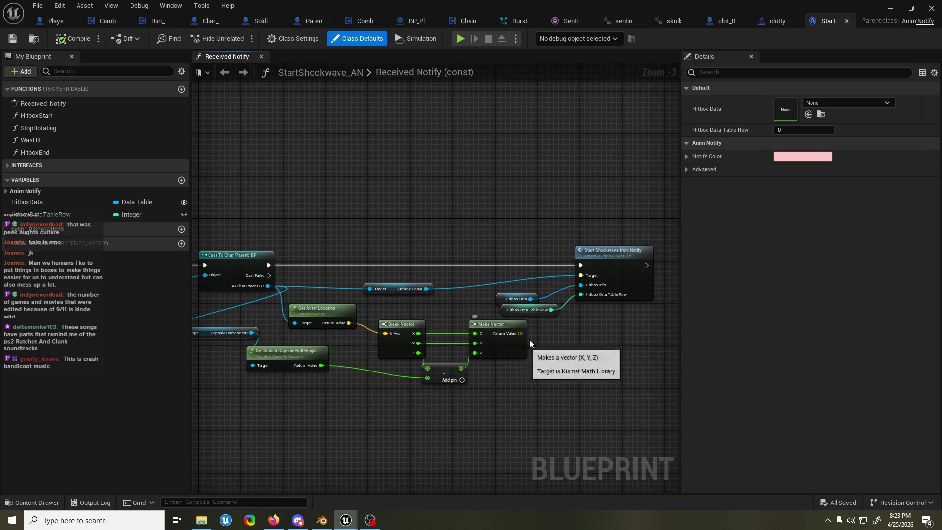
mouse_move(545, 334)
left_mouse_down()
mouse_move(525, 337)
mouse_move(535, 340)
left_mouse_up()
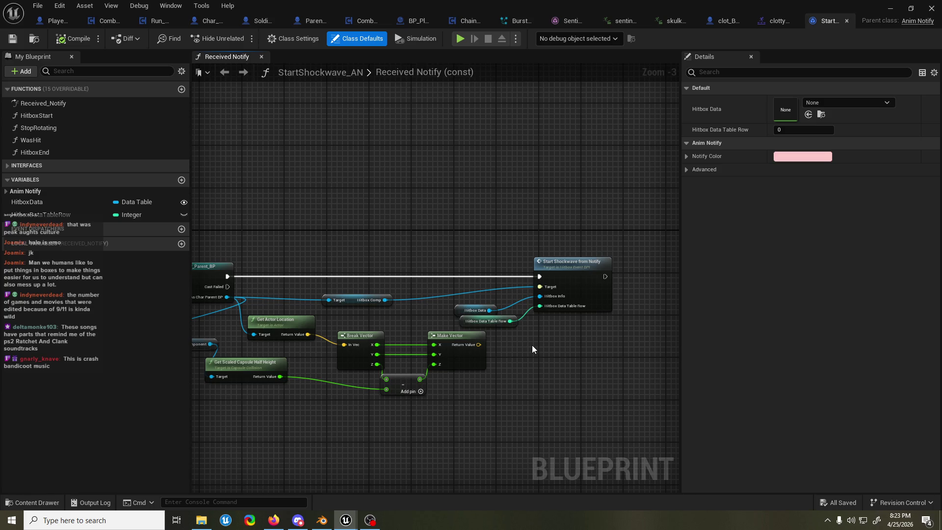
left_click_drag(258, 110, 294, 124)
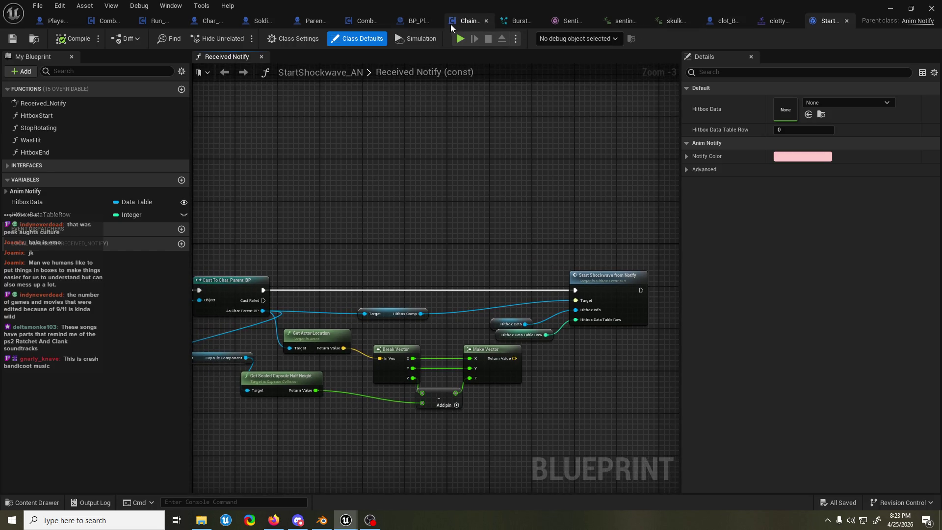
left_click(776, 21)
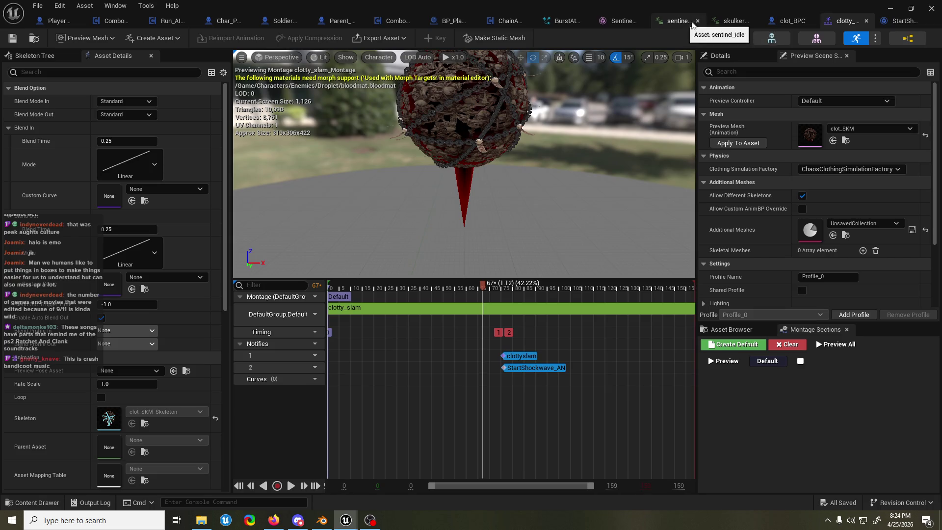
Step: Scrub the skulker_jump_stomp animation to frame 45 and locate it in the Content Drawer
left_click(731, 21)
left_click_drag(483, 289, 513, 289)
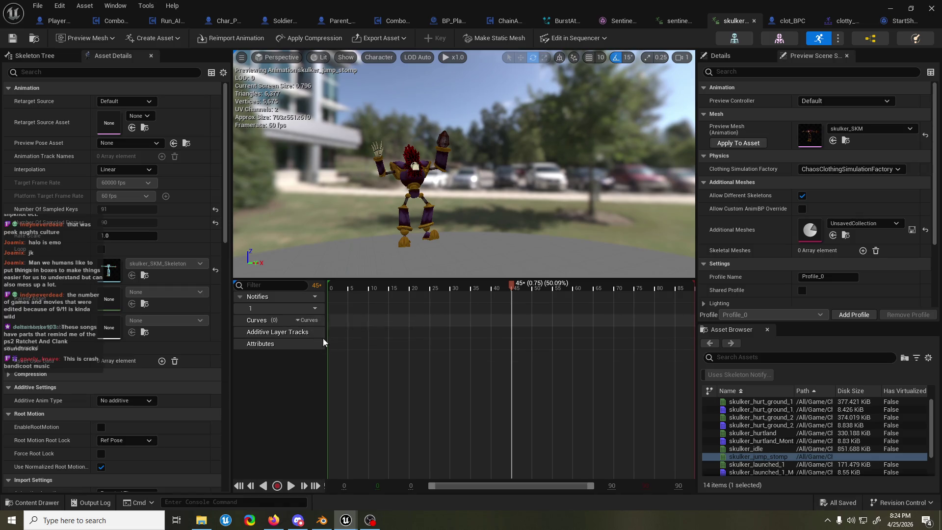
left_click(35, 503)
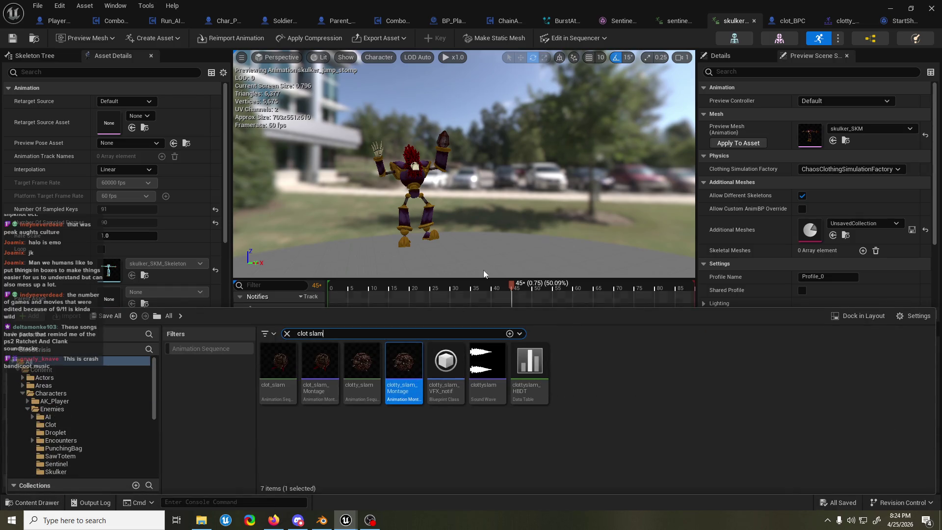
key("ctrl+b")
Step: Create skulker_jump_stomp_Montage from the animation with the default name, open it, and scrub forward
right_click(699, 379)
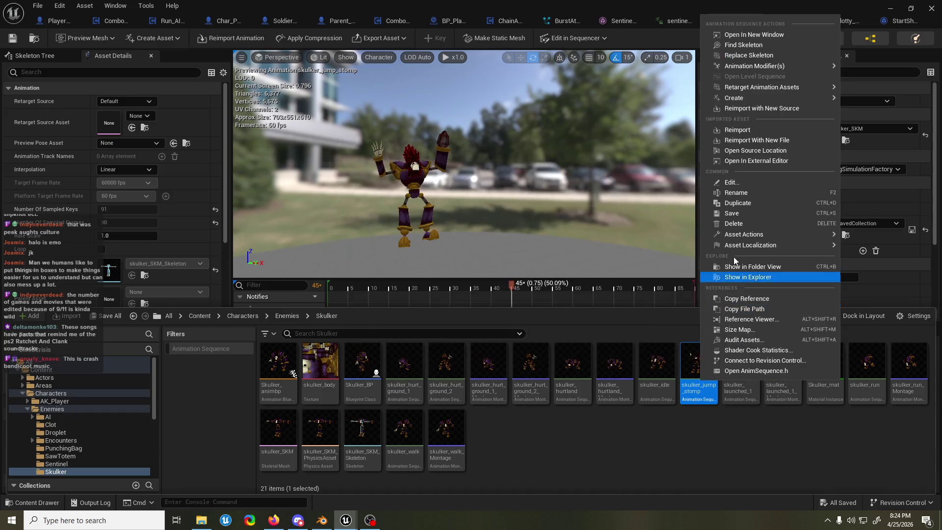
mouse_move(809, 98)
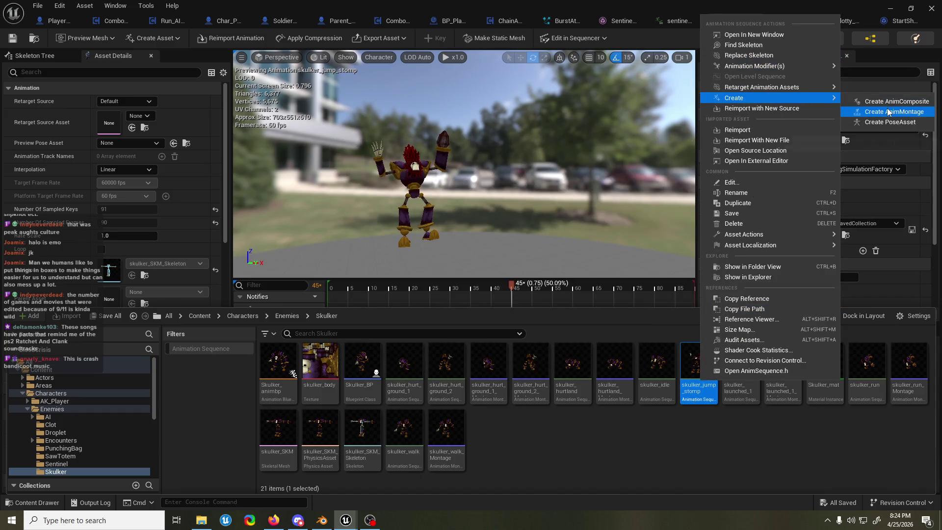
left_click(864, 112)
key("Return")
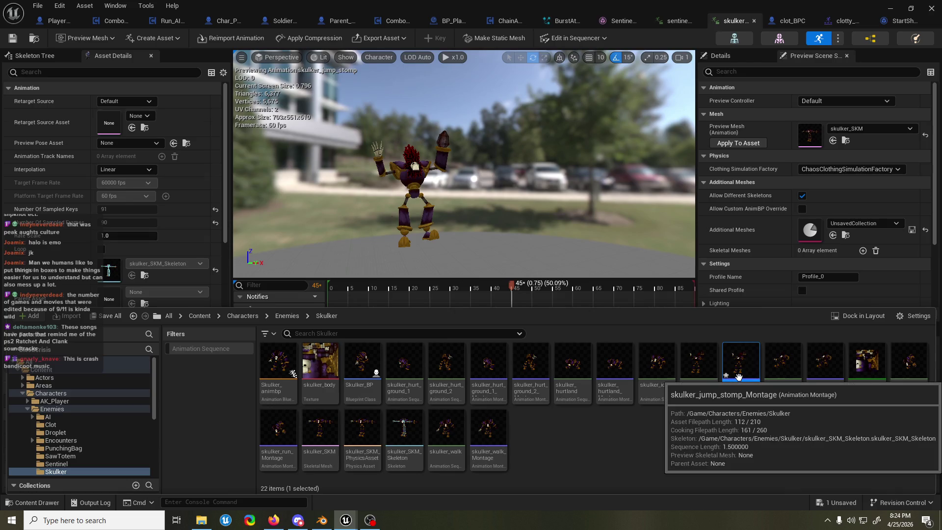
double_click(741, 373)
left_click(483, 288)
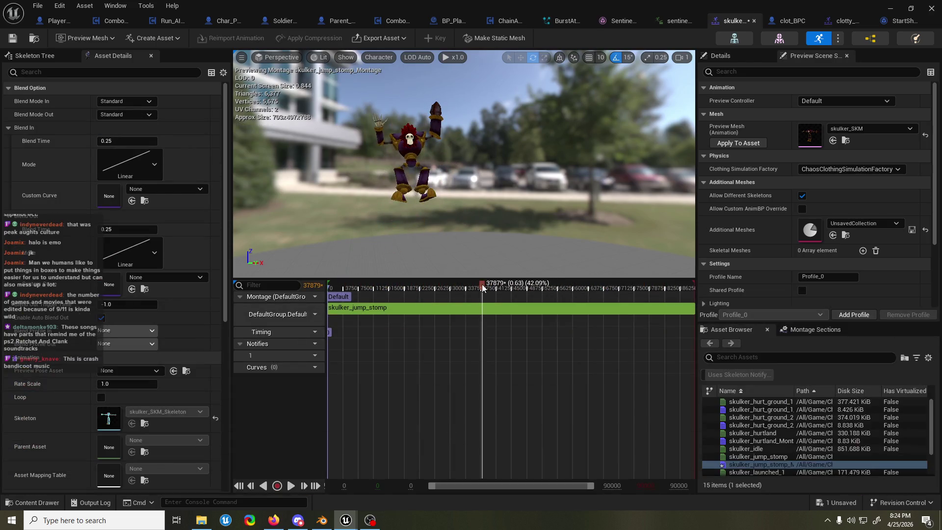
left_click_drag(482, 288, 498, 289)
left_click_drag(511, 289, 513, 289)
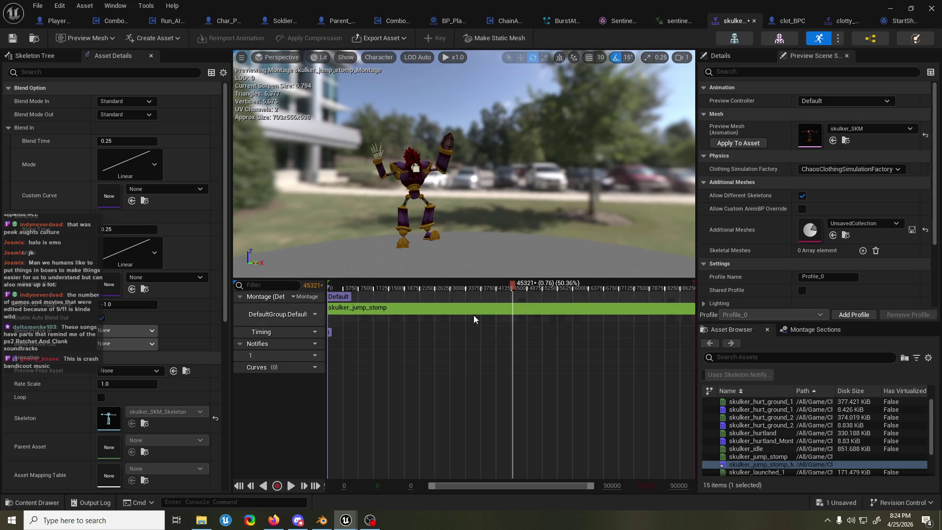
Step: Insert a new notify track in skulker_jump_stomp_Montage and save it
left_click(312, 357)
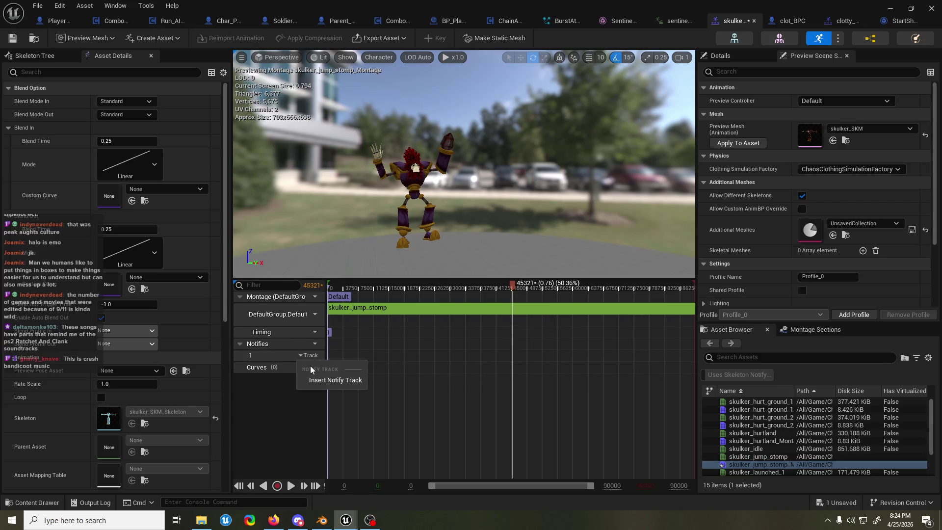
left_click(329, 379)
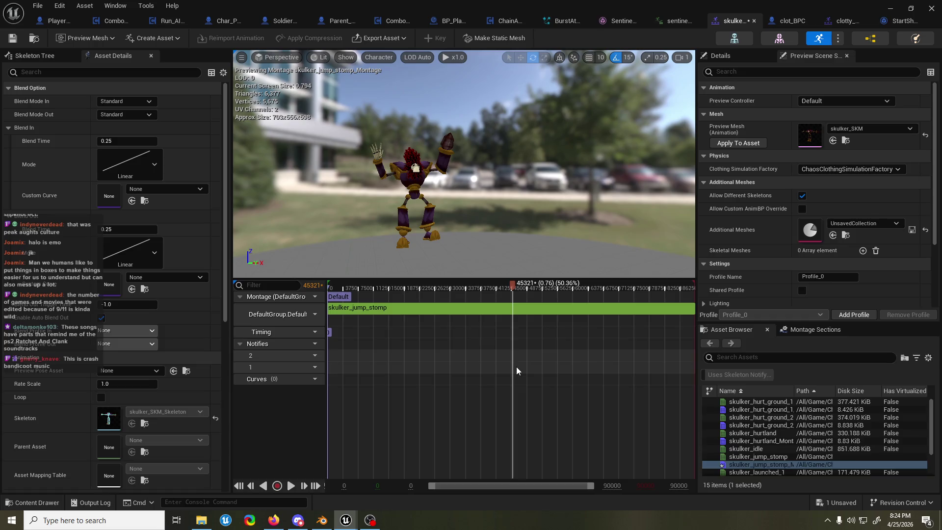
key("ctrl+space")
key("ctrl+space")
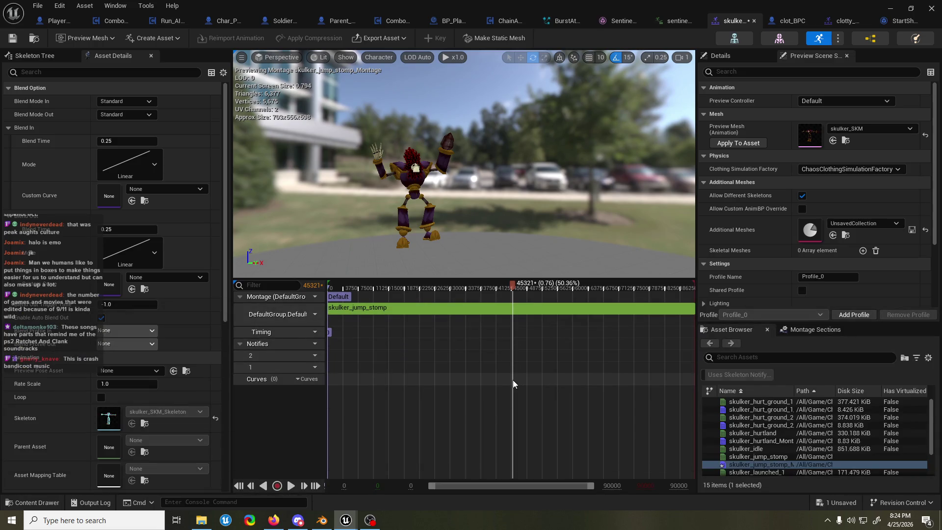
key("ctrl+s")
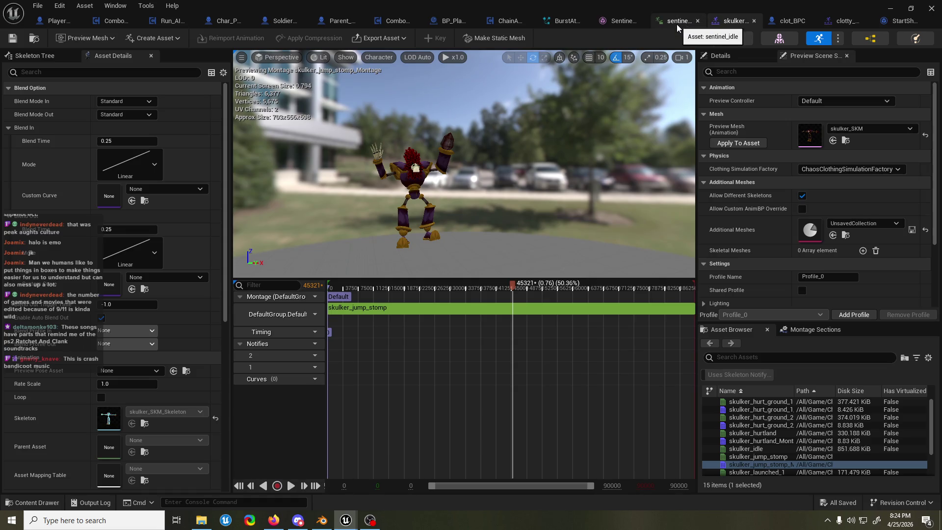
Step: Paste the clottyslam and StartShockwave_AN notifies from clotty slam at frame 45 and save
left_click(843, 20)
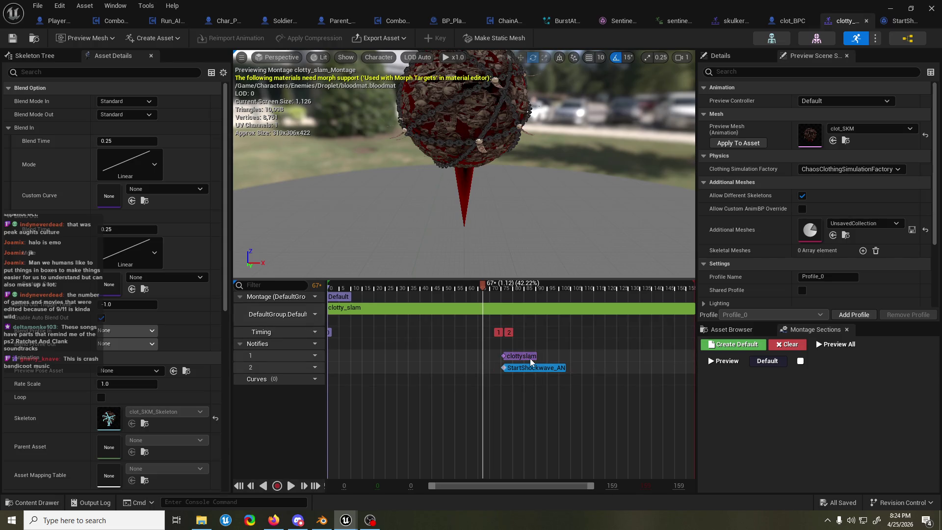
left_click(733, 21)
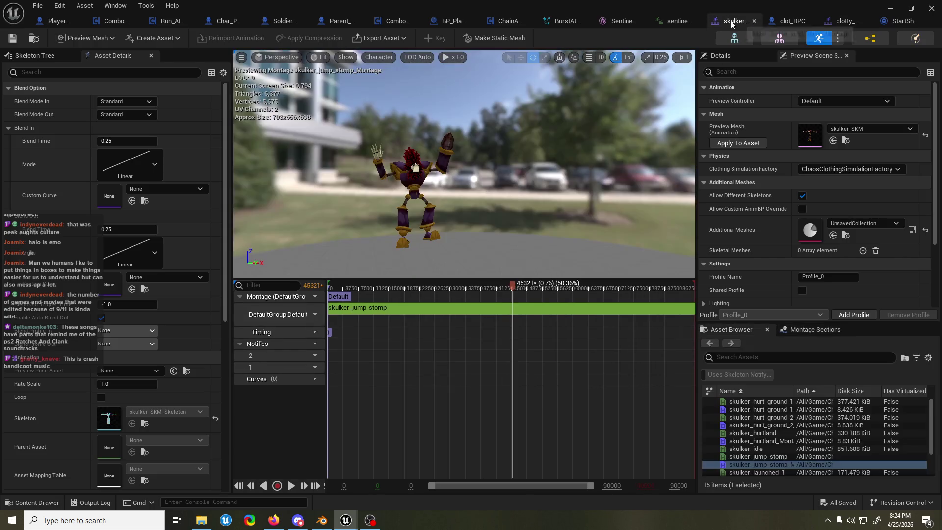
key("ctrl+v")
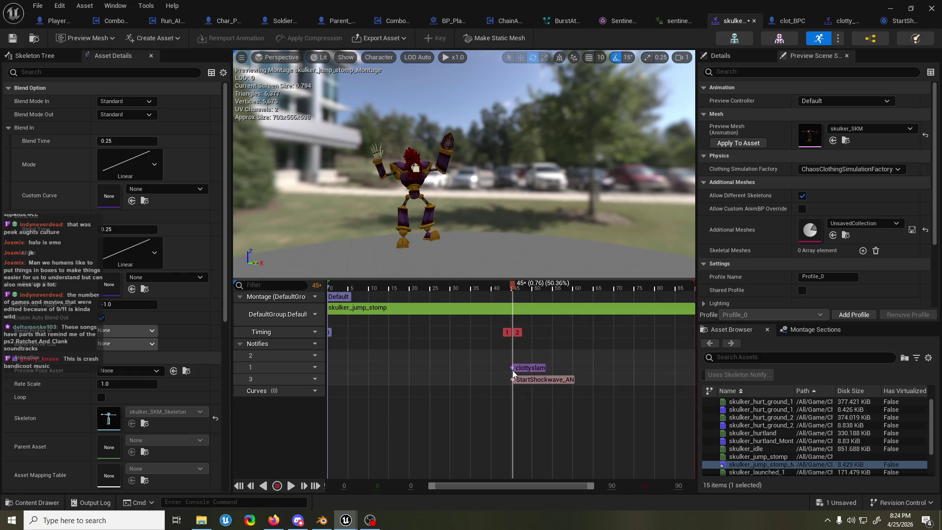
left_click_drag(513, 286, 558, 289)
key("ctrl+s")
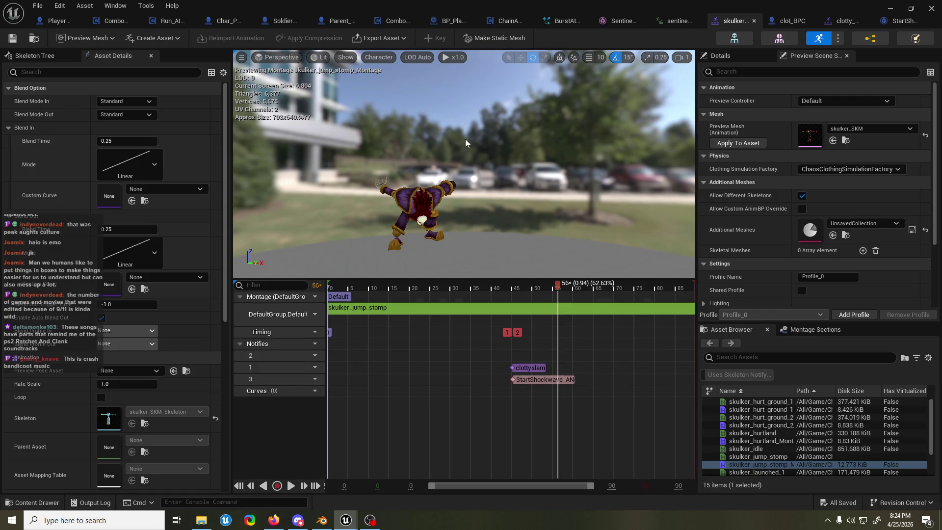
left_click(32, 503)
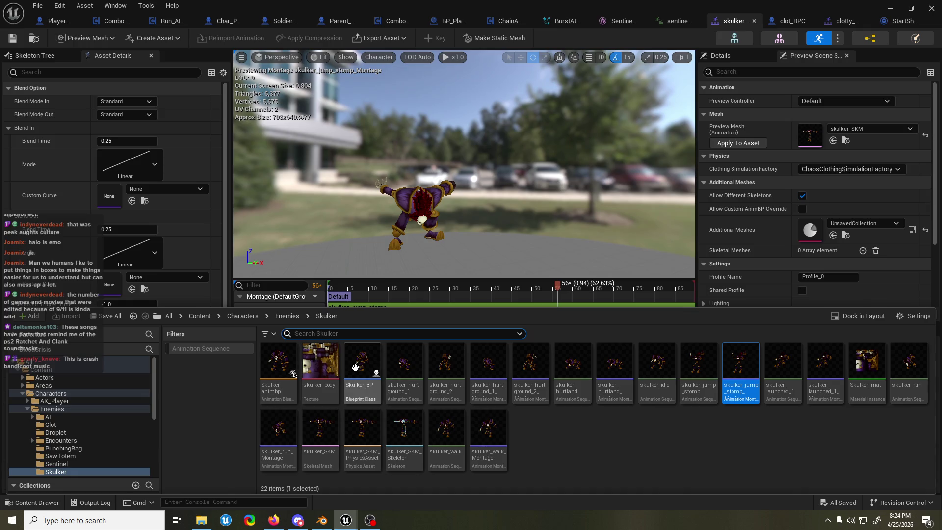
Step: Open Skulker_BP in the full blueprint editor and scroll through its contents
double_click(361, 366)
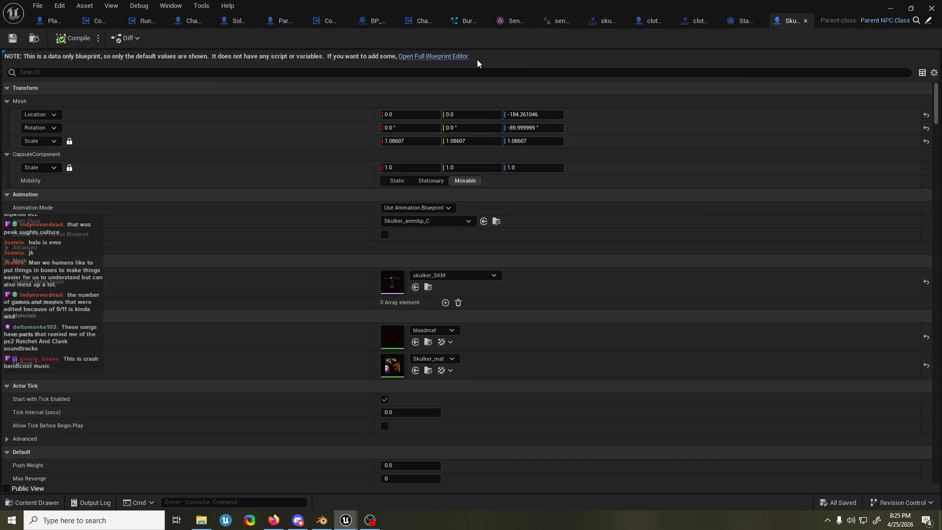
left_click(456, 57)
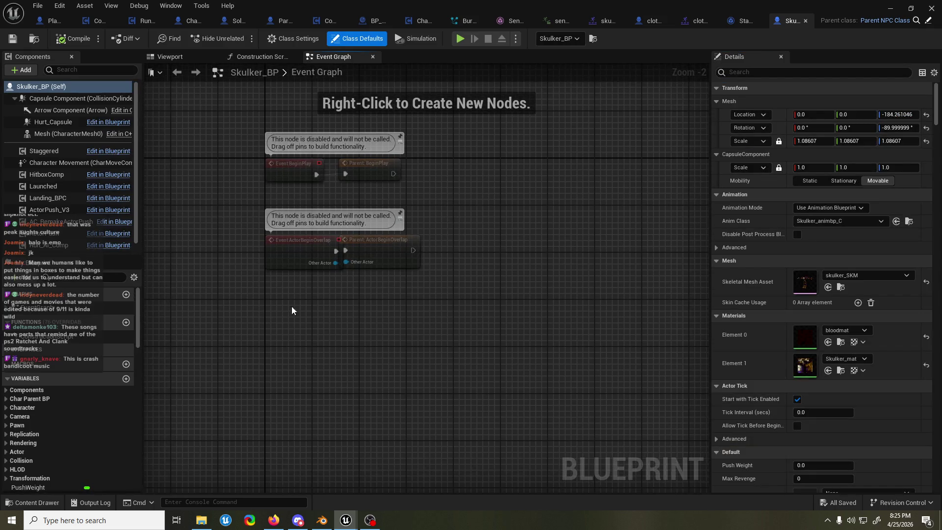
scroll(90, 405, "down", 5)
scroll(76, 437, "down", 2)
scroll(66, 402, "down", 2)
scroll(69, 401, "up", 4)
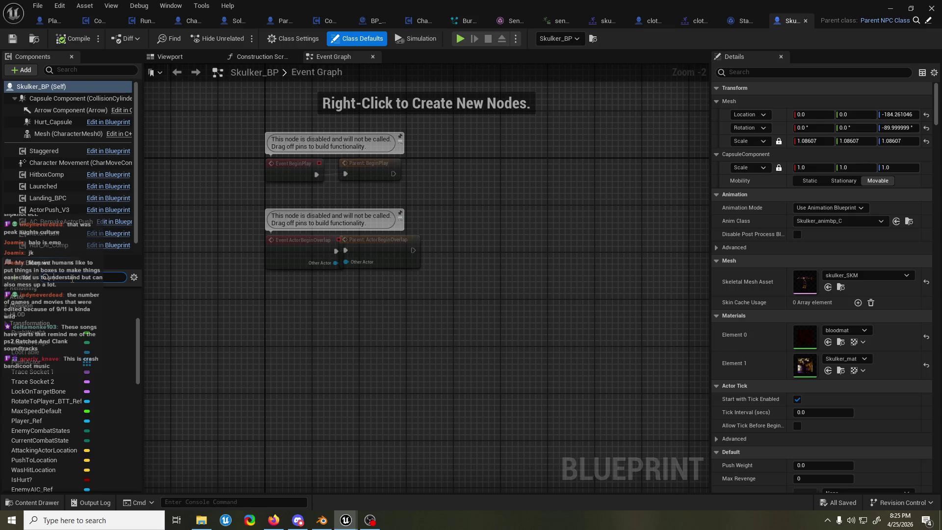
Step: Filter for 'behav', check the BehaviorTree variable defaults to Enemy_BT, and open Enemy_BT
type("behav")
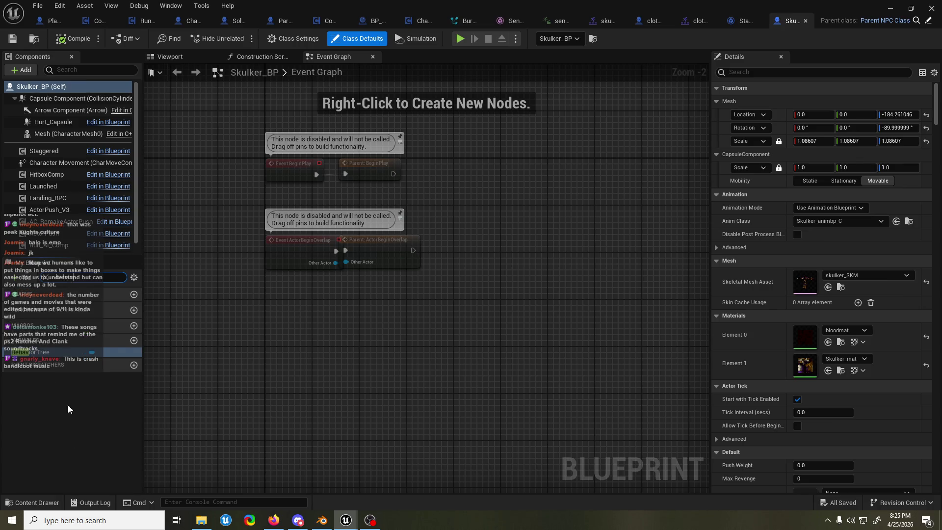
left_click(43, 353)
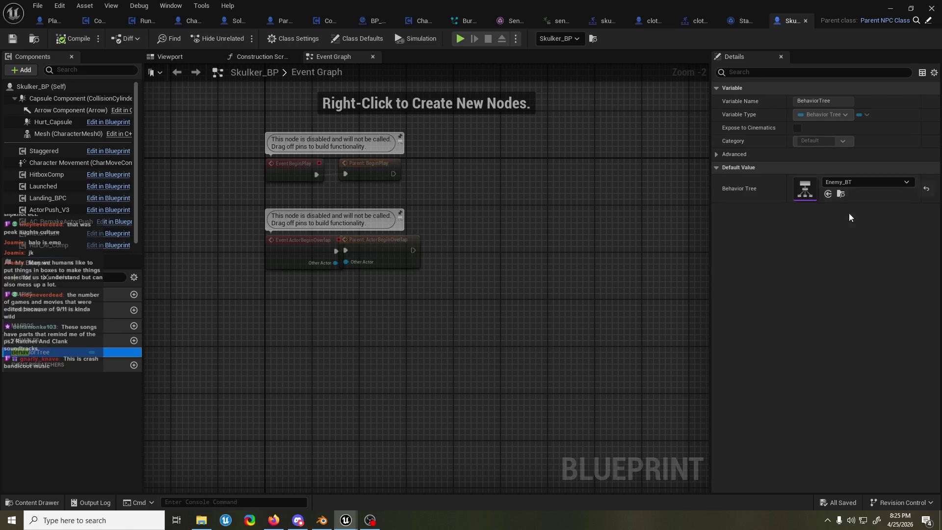
left_click(839, 195)
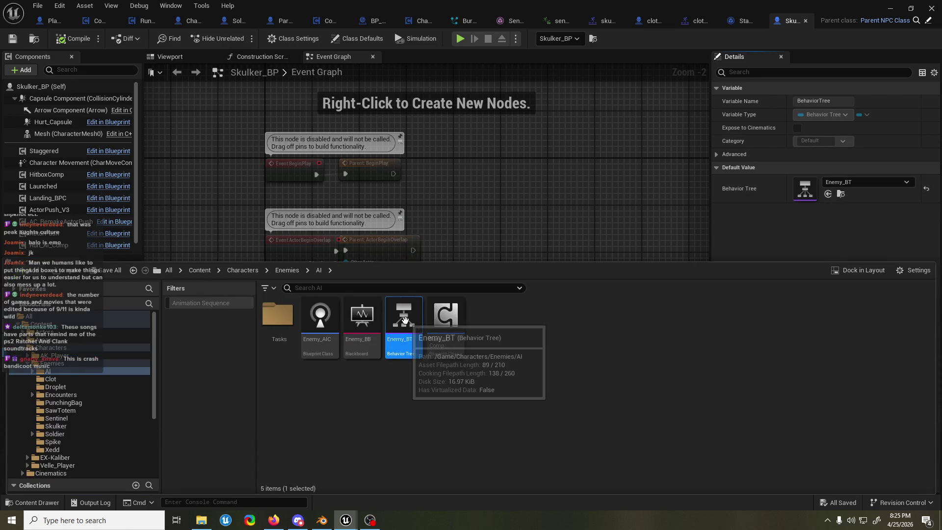
double_click(404, 324)
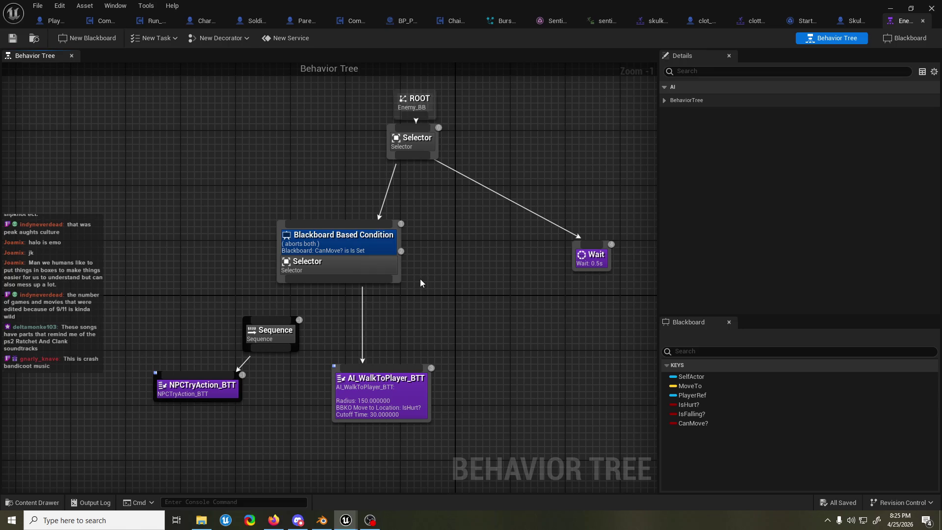
Step: Wire the Sequence under Enemy_BT's CanMove selector, save the tree, and open NPCTryAction_BTT
left_click_drag(271, 317, 313, 282)
left_click(13, 41)
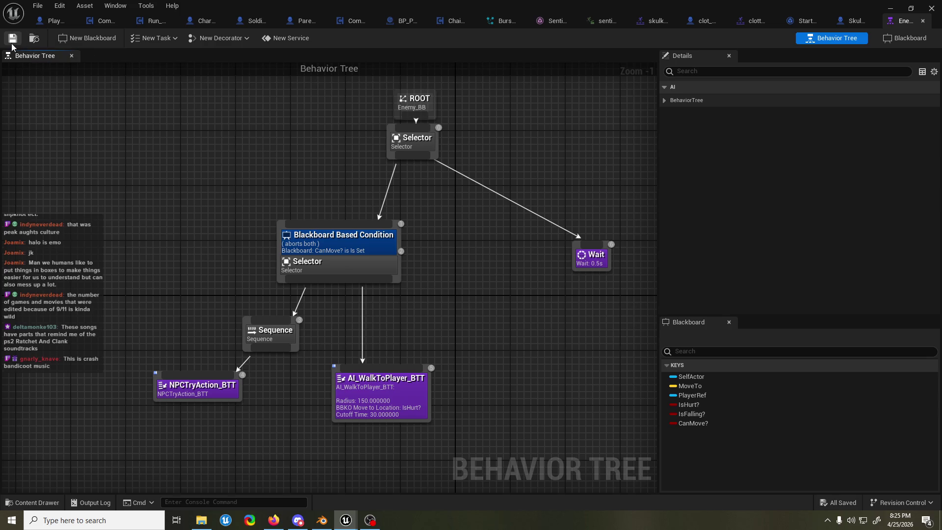
left_click_drag(209, 391, 222, 391)
double_click(222, 391)
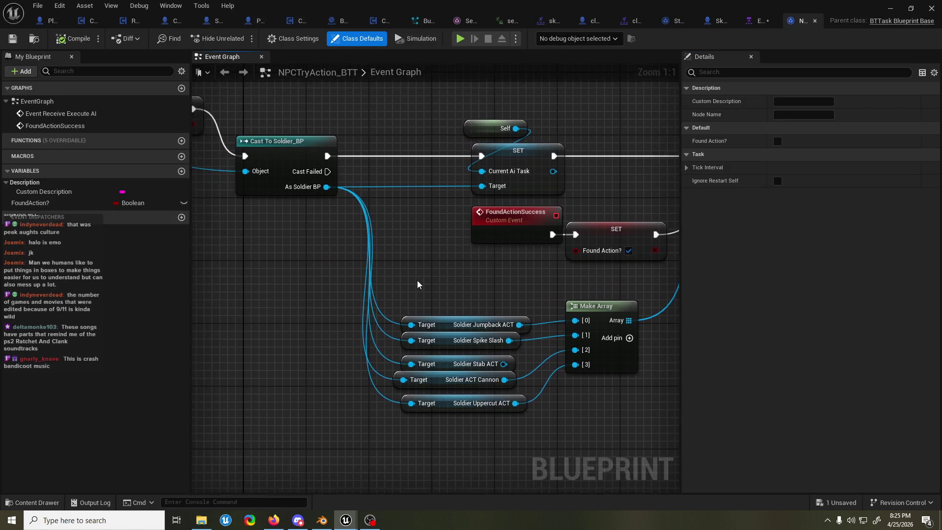
Step: View NPCTryAction_BTT's Event Receive Execute AI node, then return to the clot_BPC blueprint
mouse_move(341, 267)
left_mouse_down()
mouse_move(496, 265)
mouse_move(303, 269)
mouse_move(334, 265)
left_mouse_up()
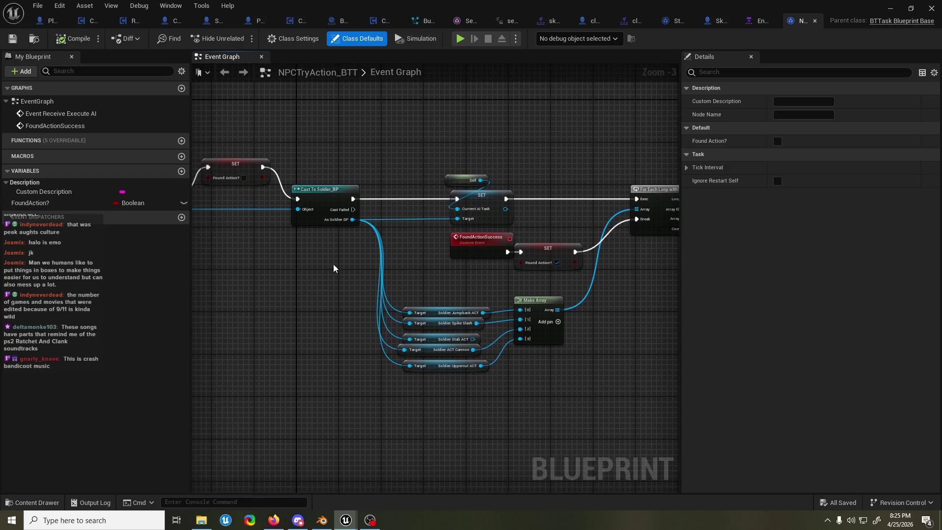
left_click(32, 503)
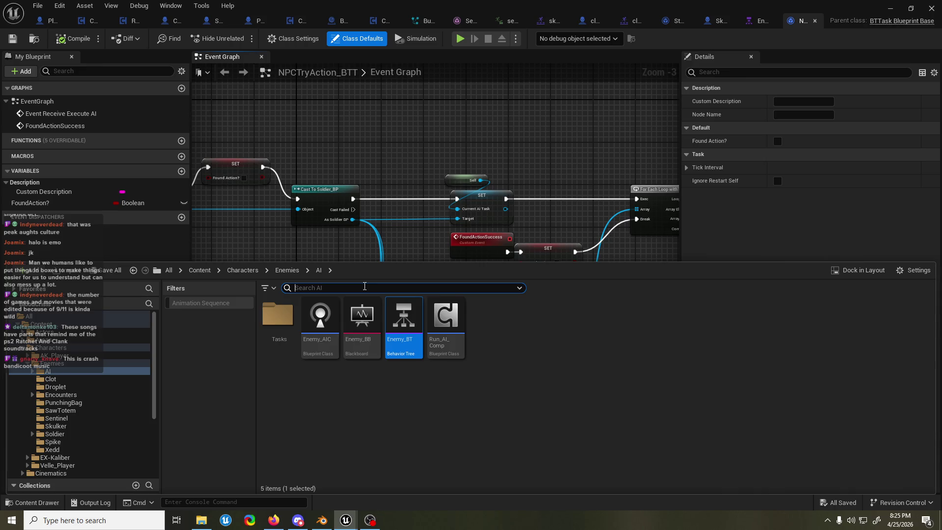
left_click(492, 132)
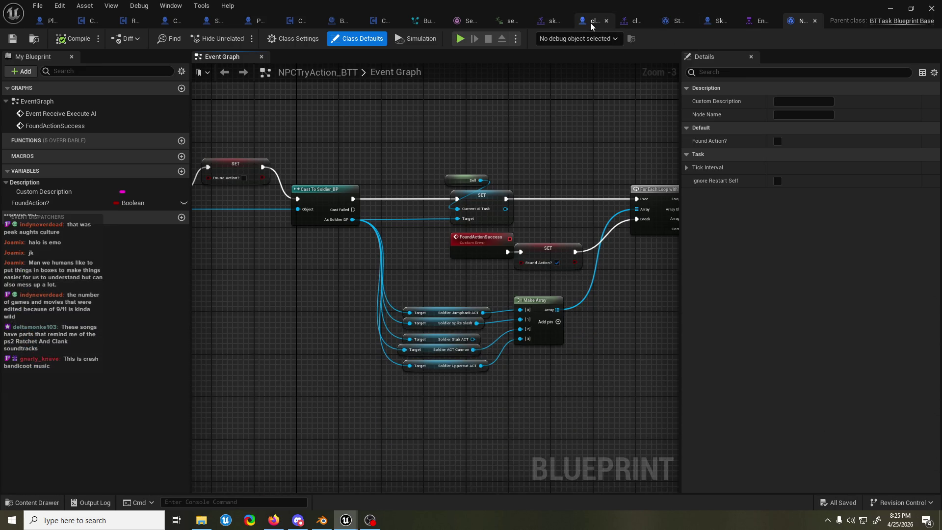
left_click(591, 25)
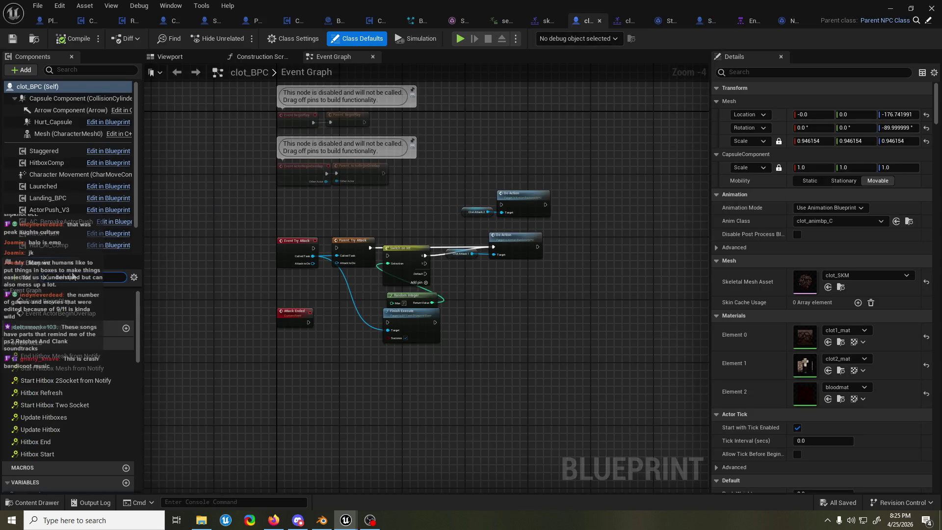
Step: Select clot_BPC's BehaviorTree variable, browse to Clot_BT, and open it showing the ROOT node
left_click(56, 353)
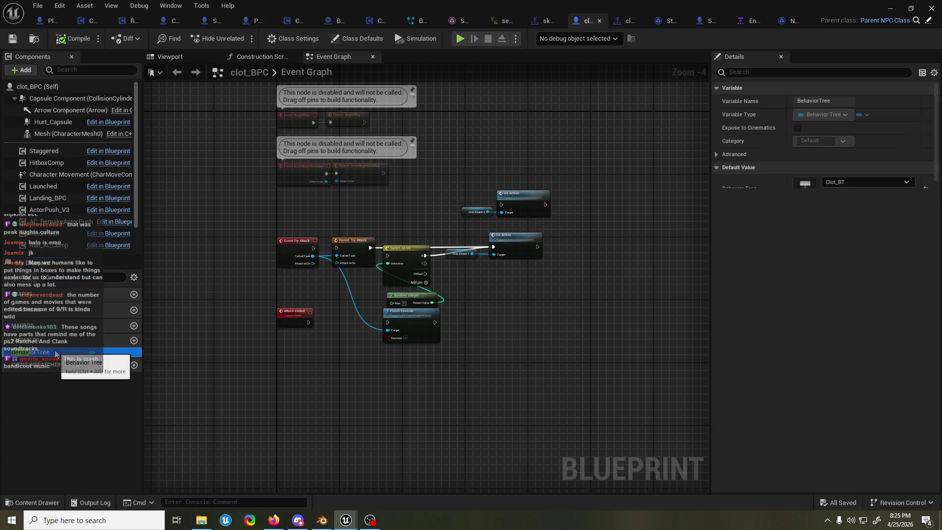
left_click(841, 194)
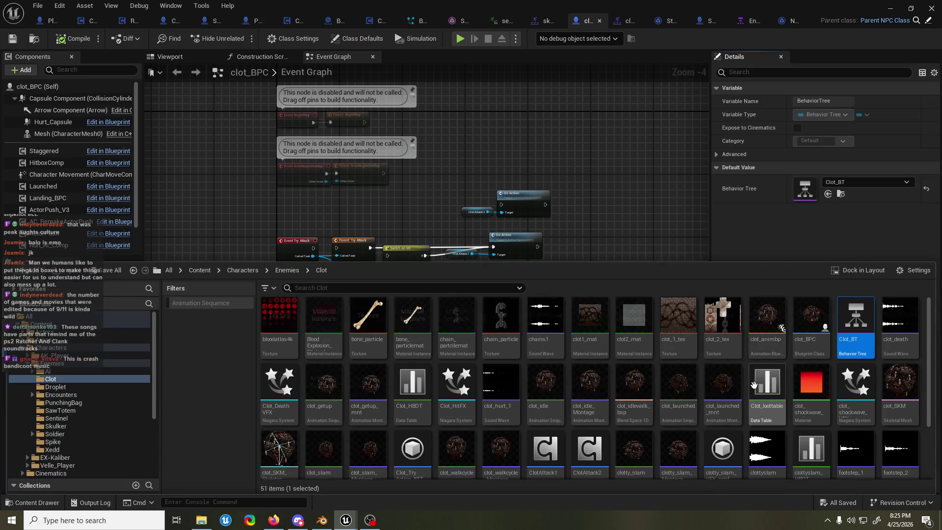
double_click(856, 321)
left_click_drag(456, 308, 458, 350)
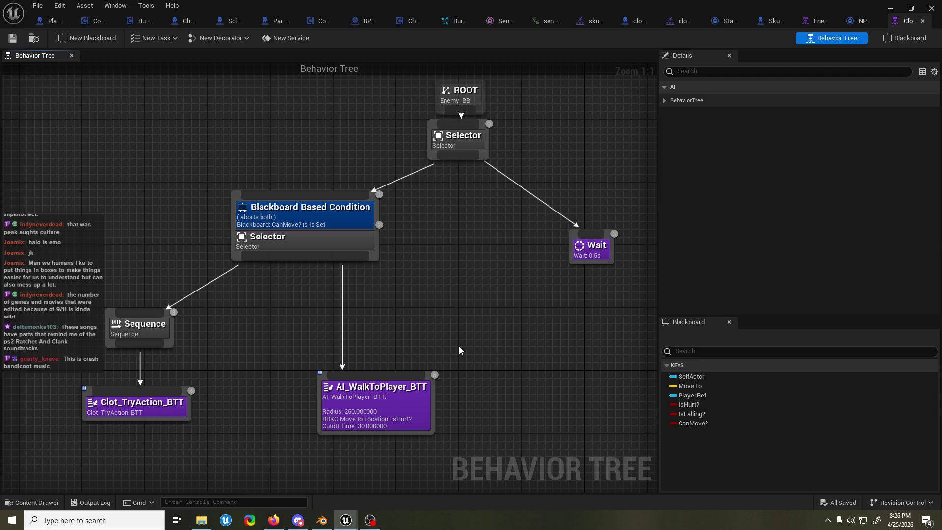
Step: Switch to the Firefox browser and bring up the Windows Start menu
key("alt+Tab")
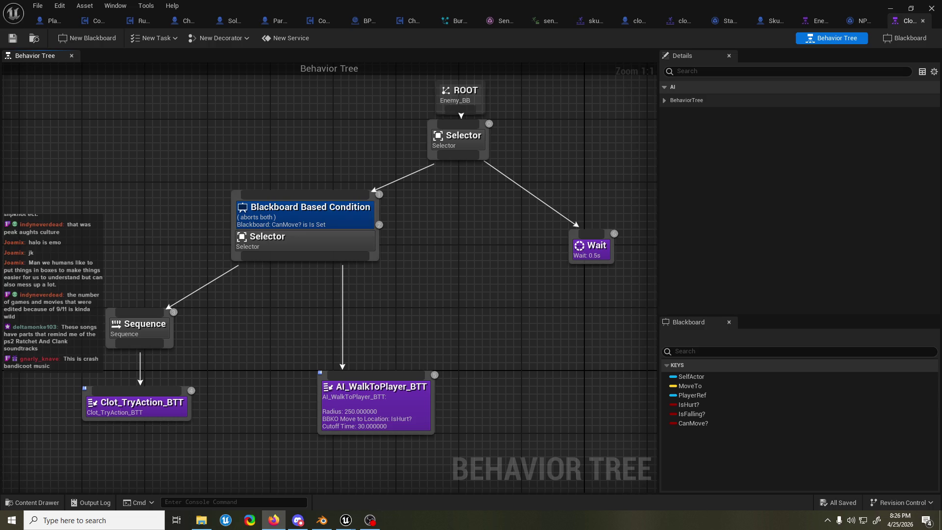
left_click(12, 520)
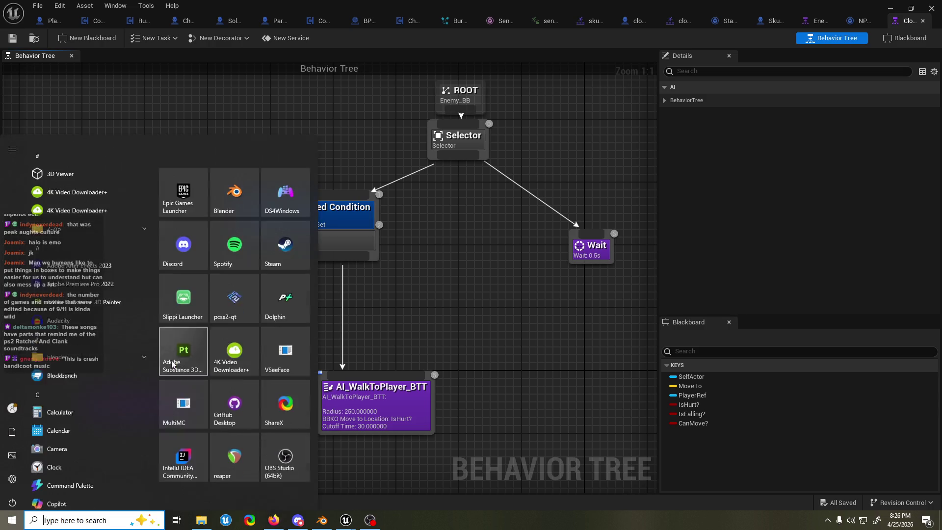
Step: Launch Steam from the Start menu and switch back to the Unreal Editor
left_click(274, 230)
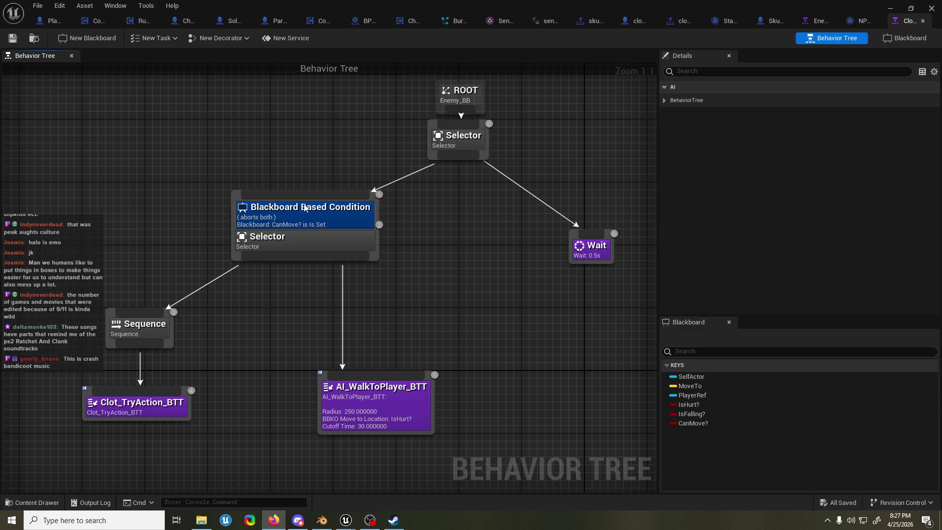
key("alt+Tab")
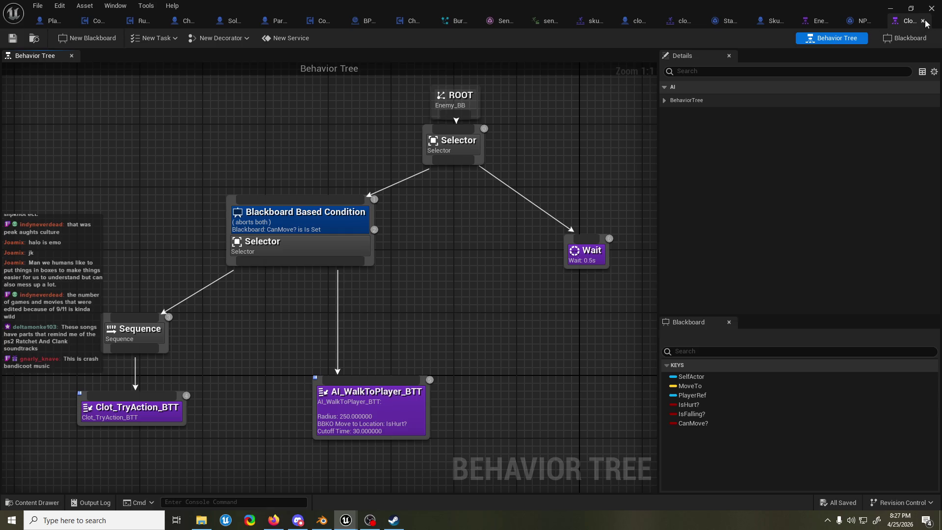
left_click(923, 21)
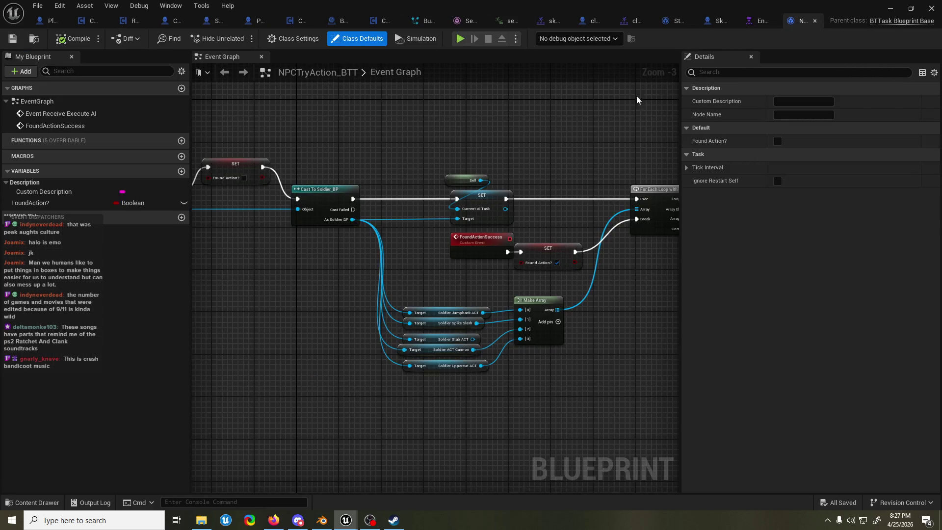
left_click(716, 20)
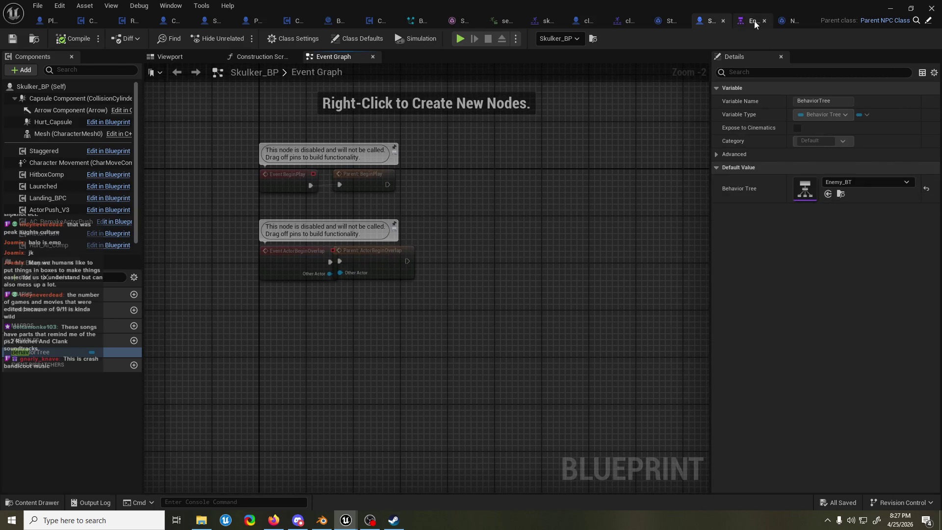
left_click(840, 193)
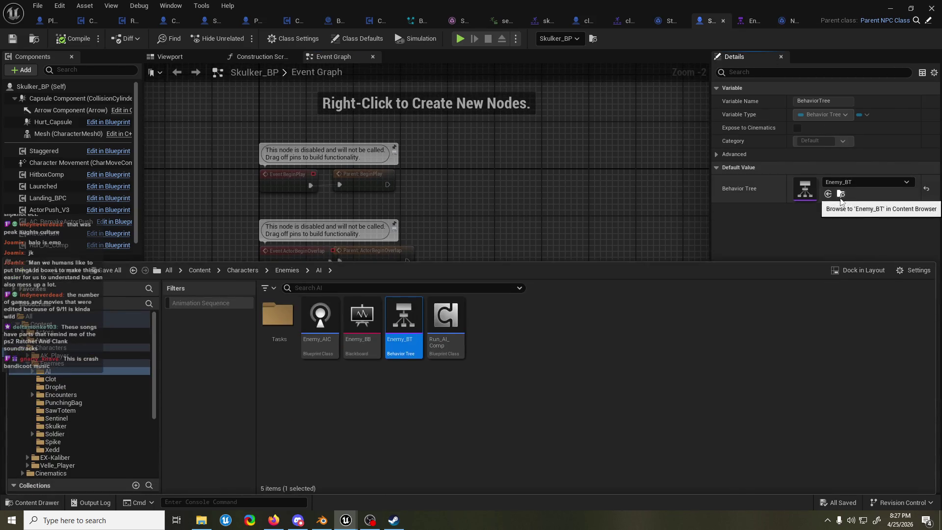
double_click(395, 313)
double_click(210, 383)
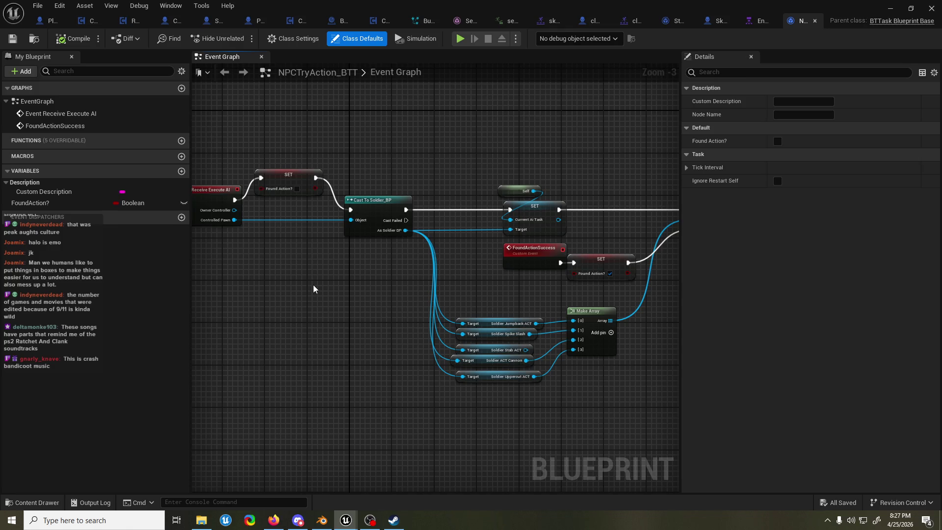
key("ctrl+s")
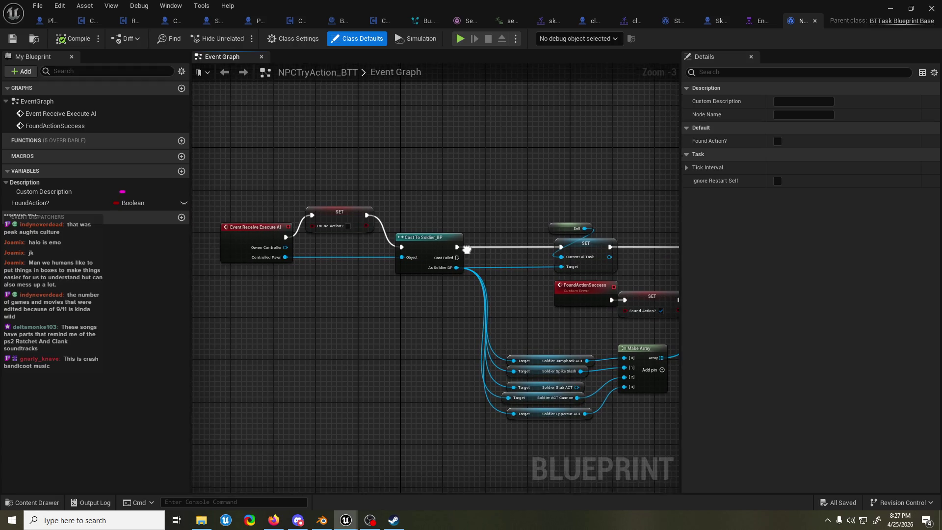
Step: Delete the Event Tick display-name debug nodes from Soldier_BP's event graph
left_click(219, 23)
scroll(326, 198, "down", 4)
scroll(458, 152, "up", 6)
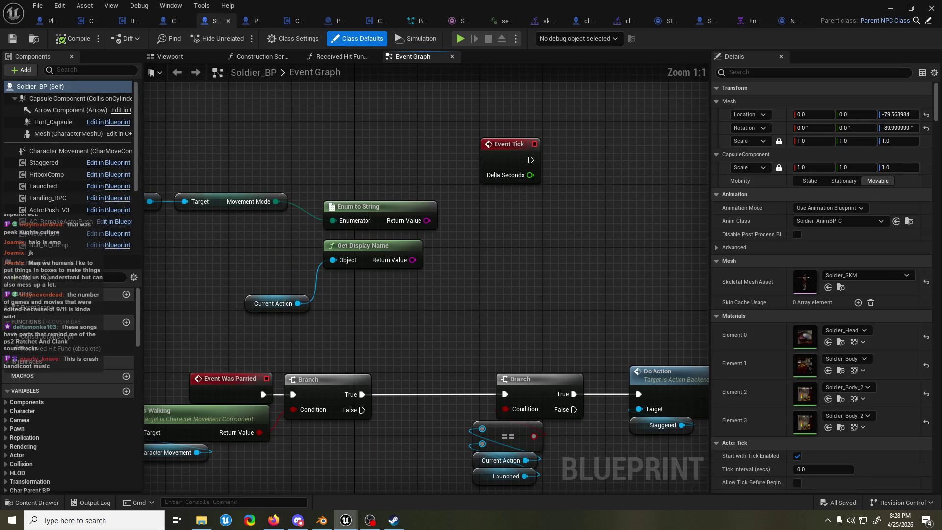
scroll(458, 152, "down", 2)
left_click_drag(301, 133, 601, 262)
key("Delete")
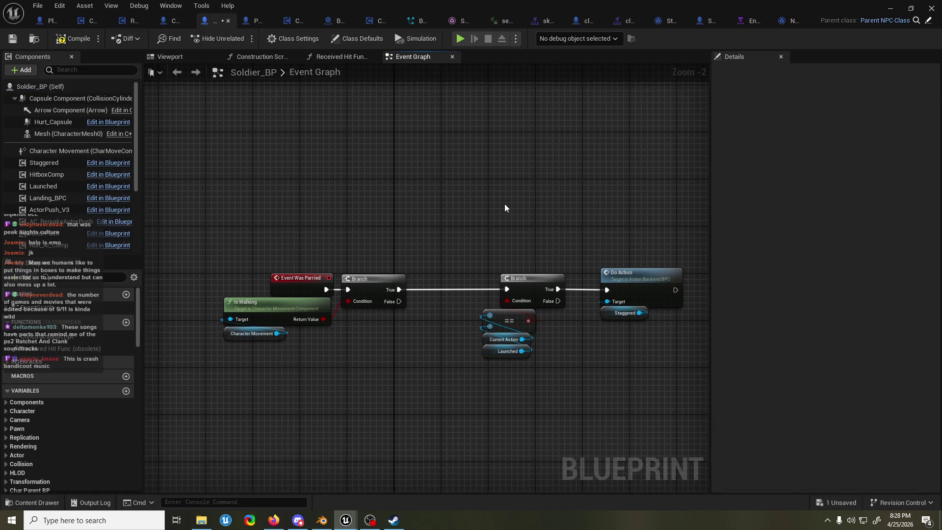
Step: Save and compile the Soldier_BP blueprint
key("ctrl+s")
scroll(409, 196, "down", 2)
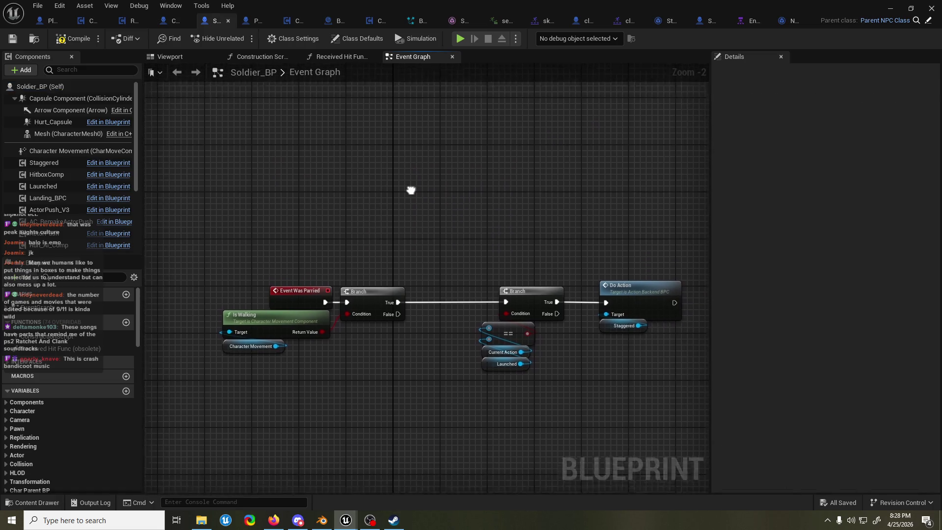
scroll(406, 219, "up", 3)
left_click(72, 38)
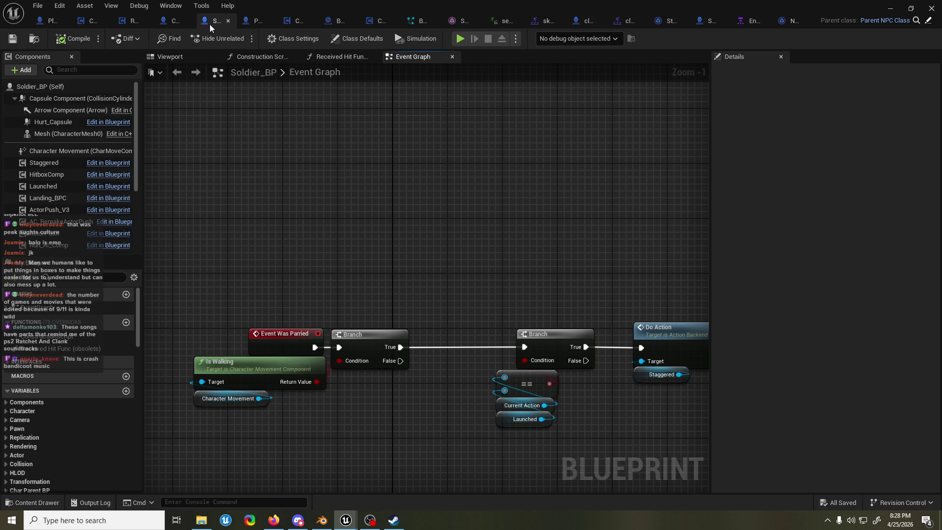
left_click_drag(305, 233, 301, 220)
scroll(300, 220, "down", 4)
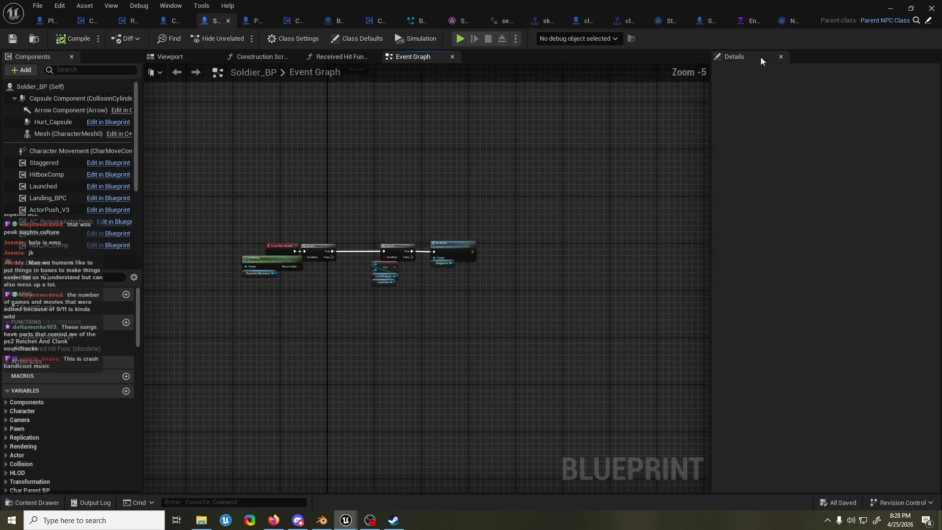
left_click(927, 21)
Step: Add a new Boolean variable named ValidMoves to Parent_NPC_Class
scroll(428, 235, "down", 5)
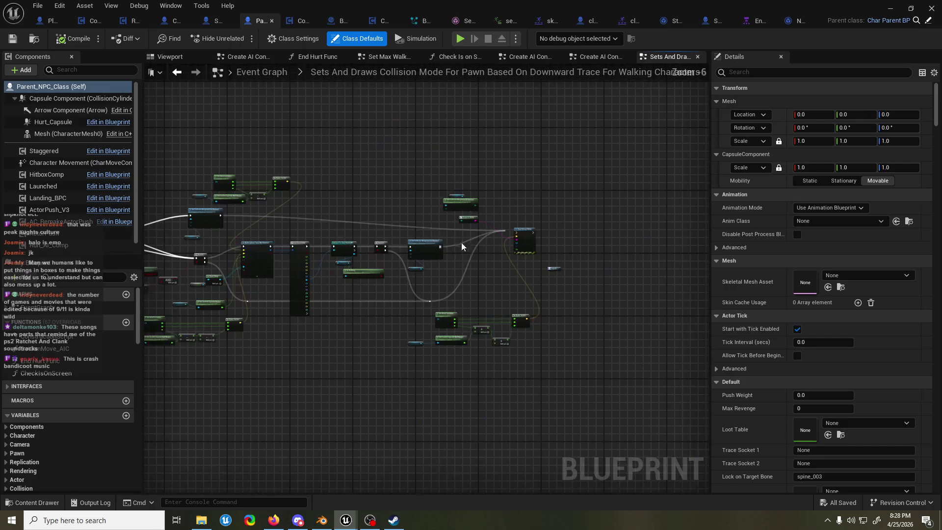
scroll(87, 424, "down", 5)
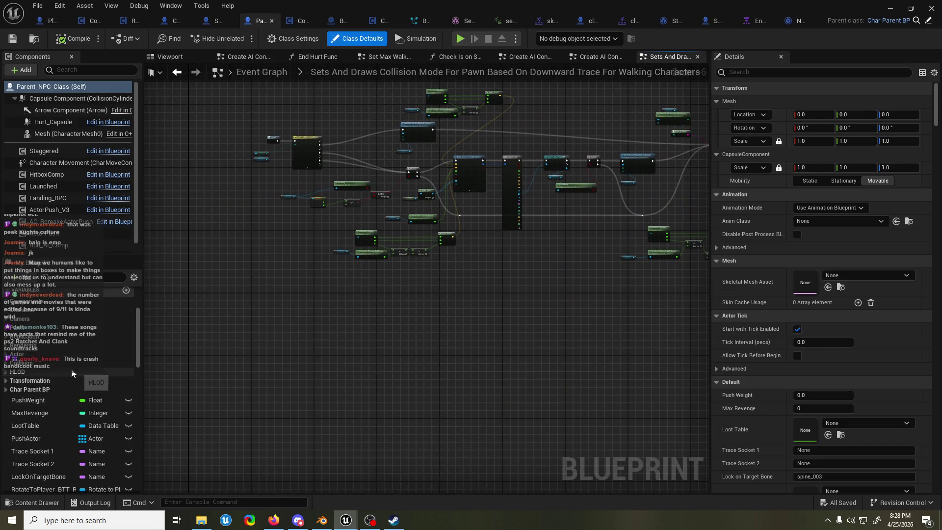
scroll(67, 366, "down", 10)
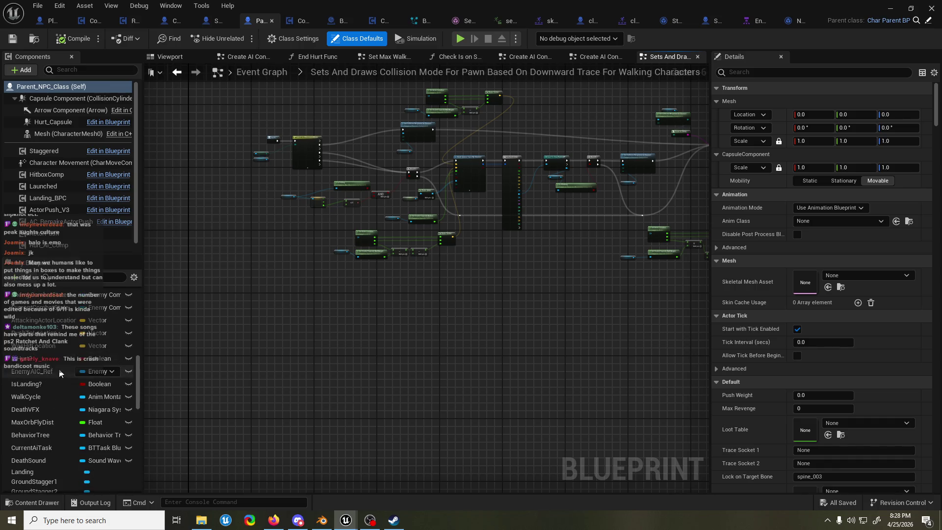
scroll(72, 353, "up", 10)
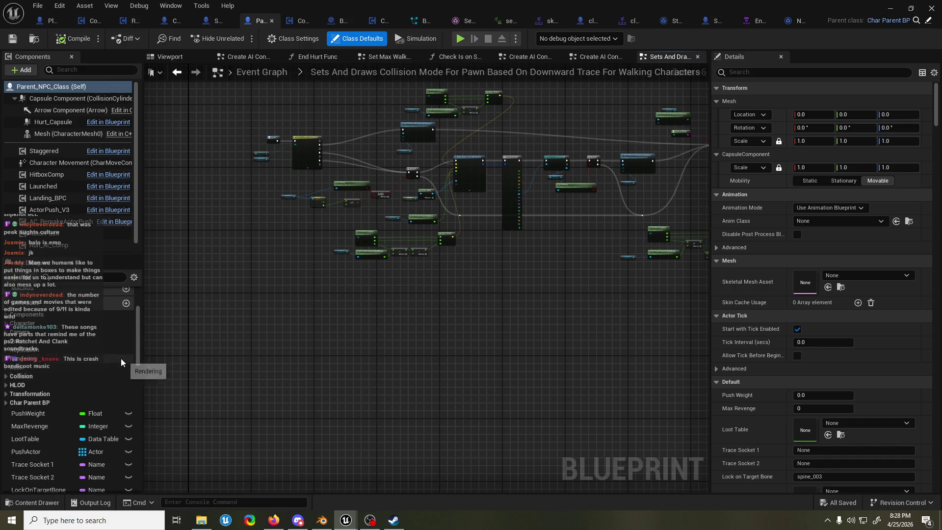
left_click(126, 349)
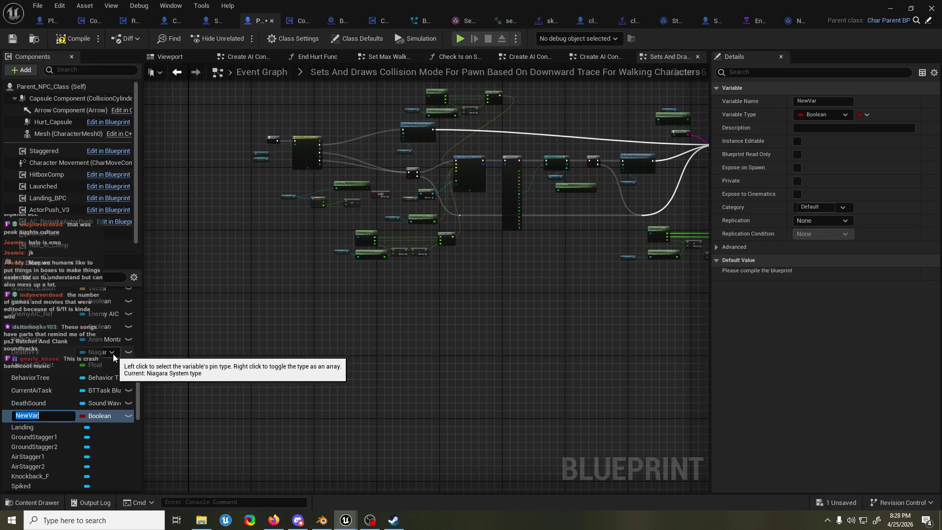
type("ValidMoves")
key("Return")
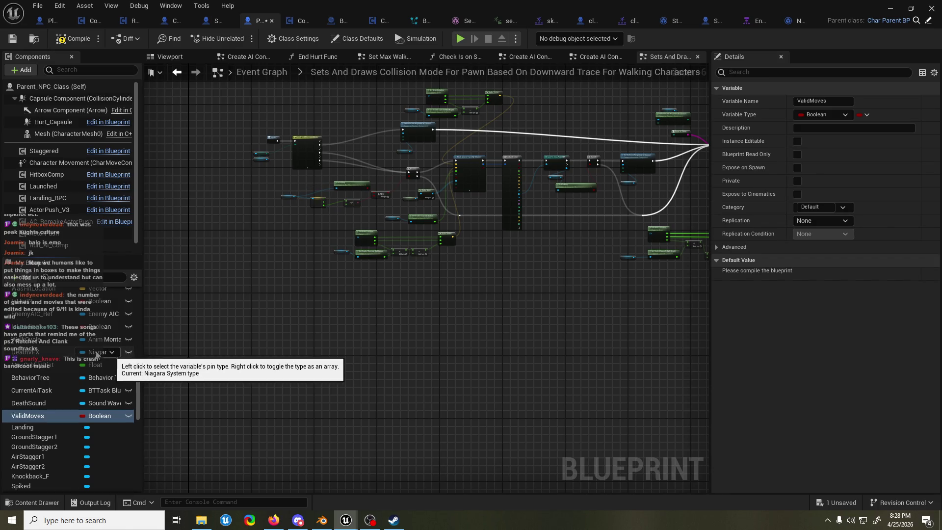
Step: Delete the ValidMoves variable again, keeping its name unchanged
left_click(46, 418)
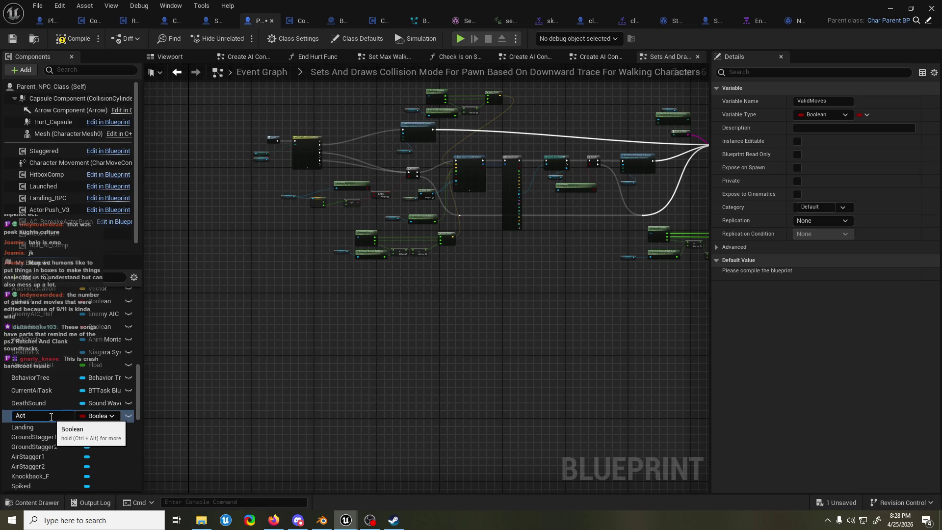
left_click(49, 405)
left_click(42, 413)
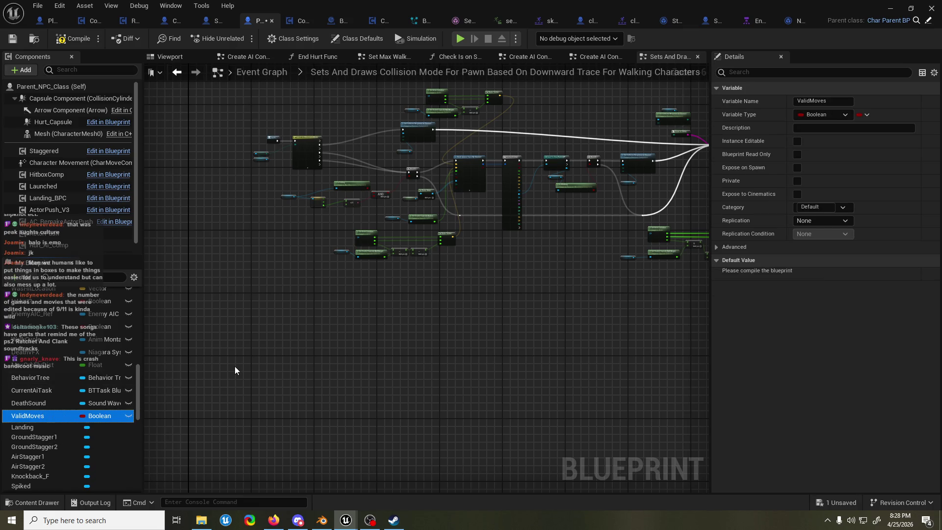
key("Delete")
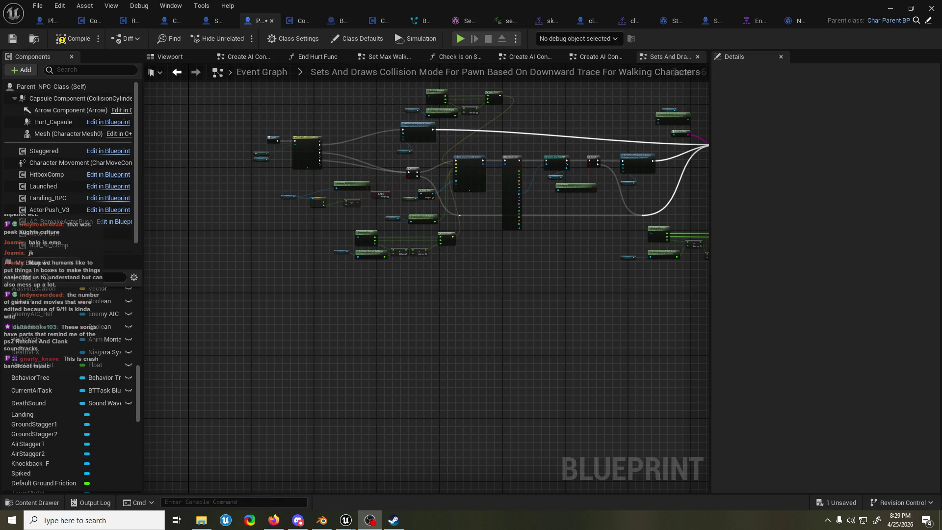
left_click_drag(330, 135, 333, 201)
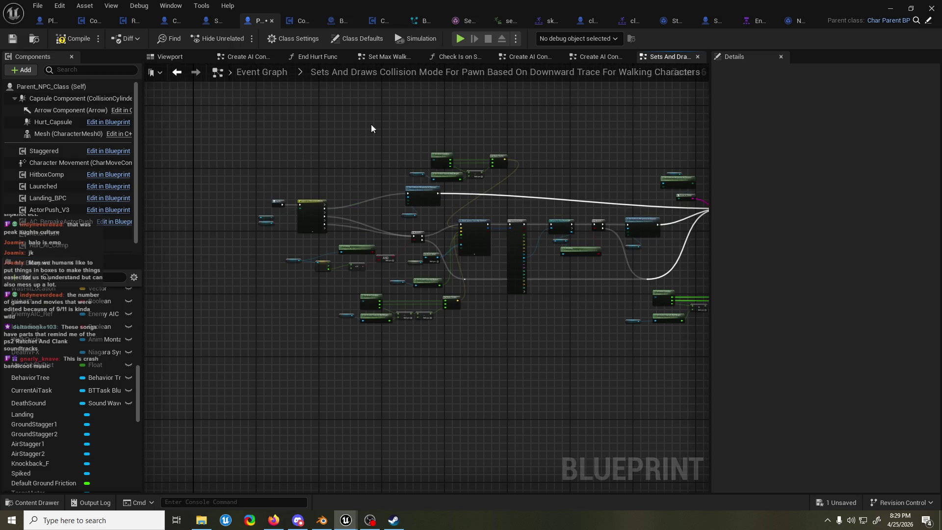
left_click(230, 21)
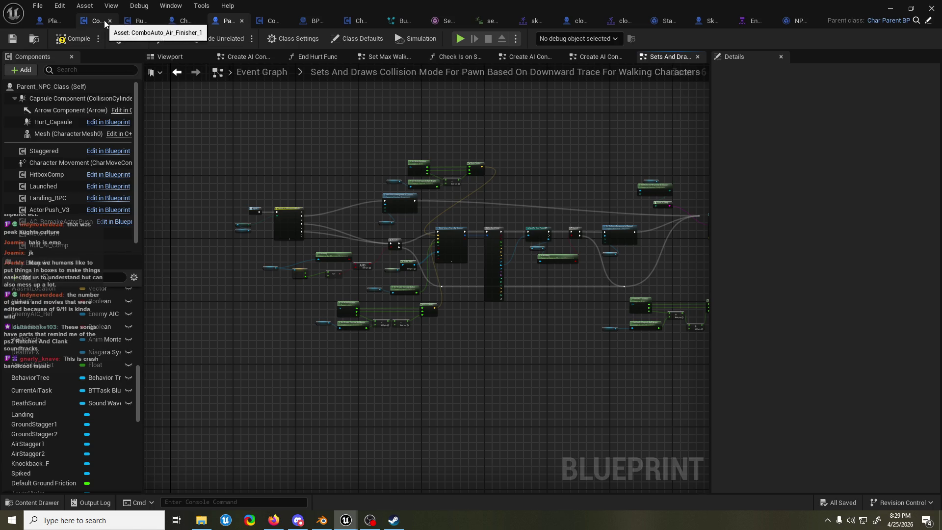
Step: Close unneeded editors, including Sentinel_SKM, sentinel_idle, skulker_jump, clotty slam montage and StartShockwave_AN
left_click(111, 22)
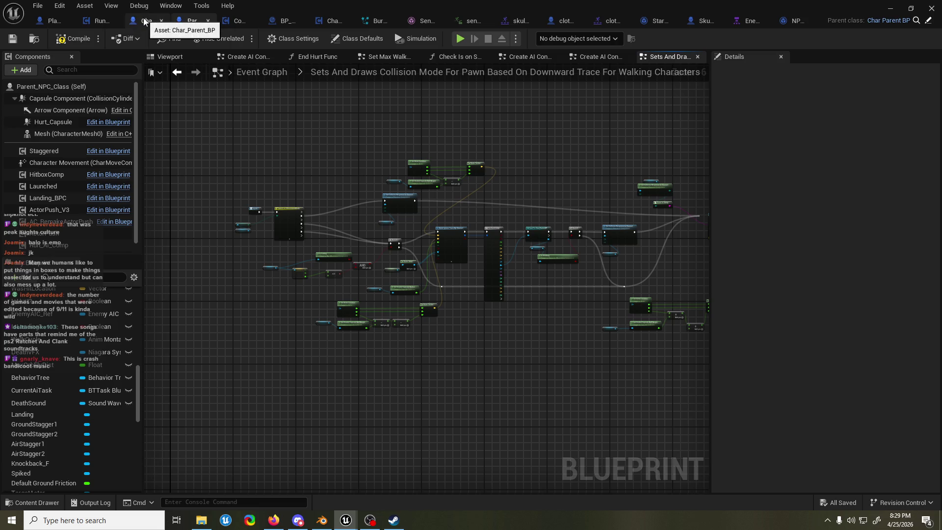
left_click(256, 20)
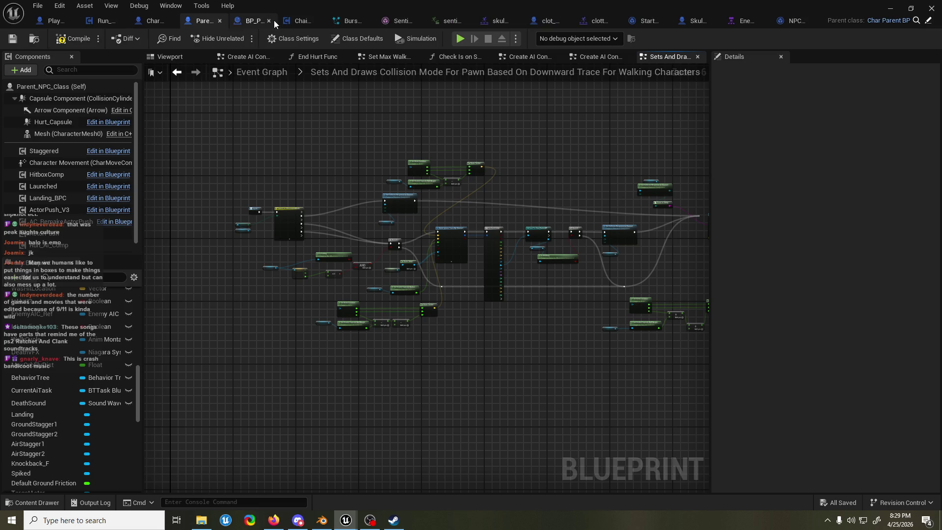
left_click(273, 22)
left_click(286, 21)
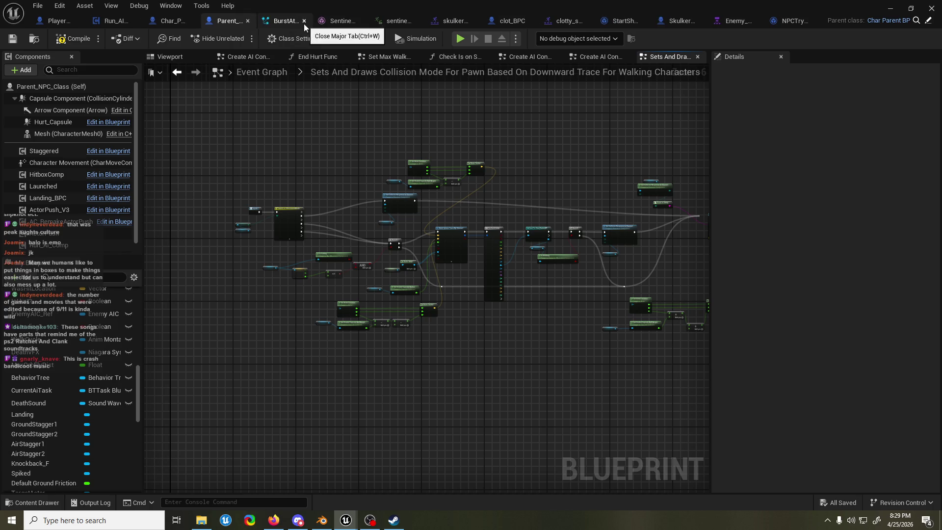
left_click(331, 22)
left_click(329, 21)
left_click(344, 22)
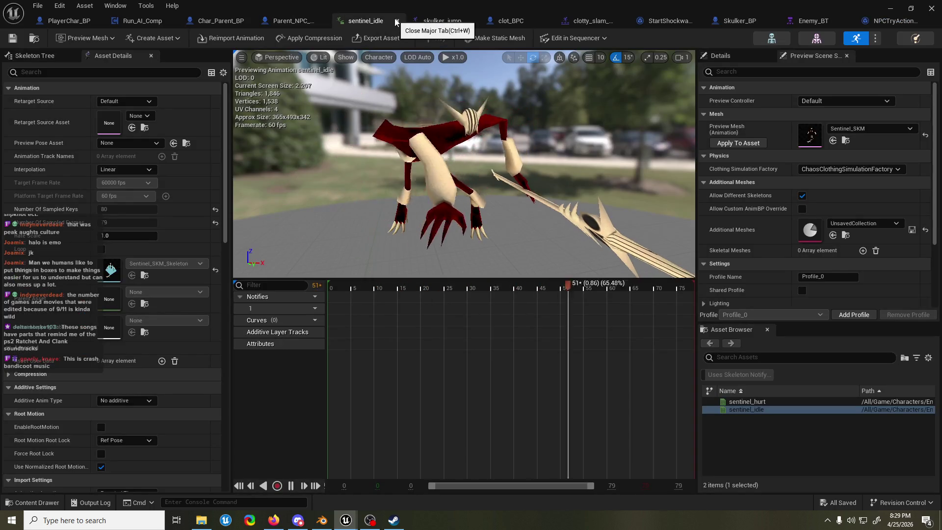
left_click(397, 21)
left_click(382, 21)
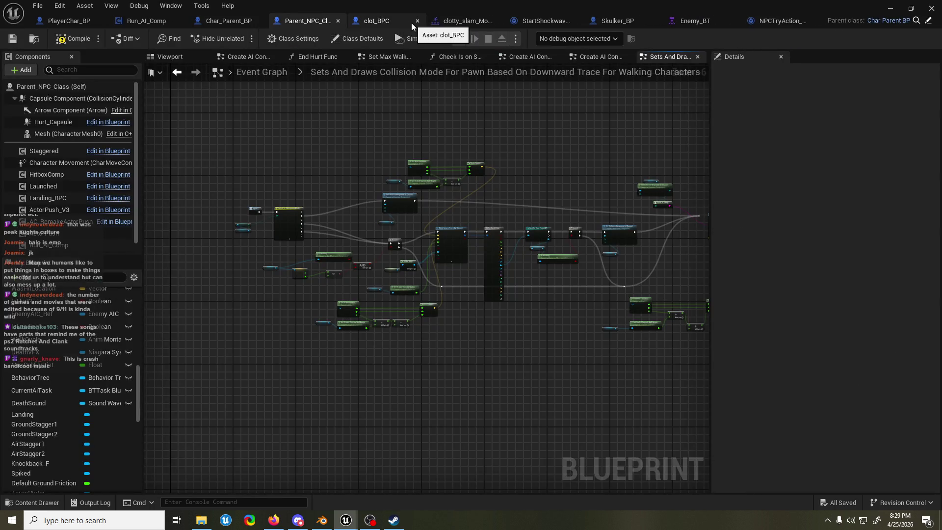
left_click(496, 22)
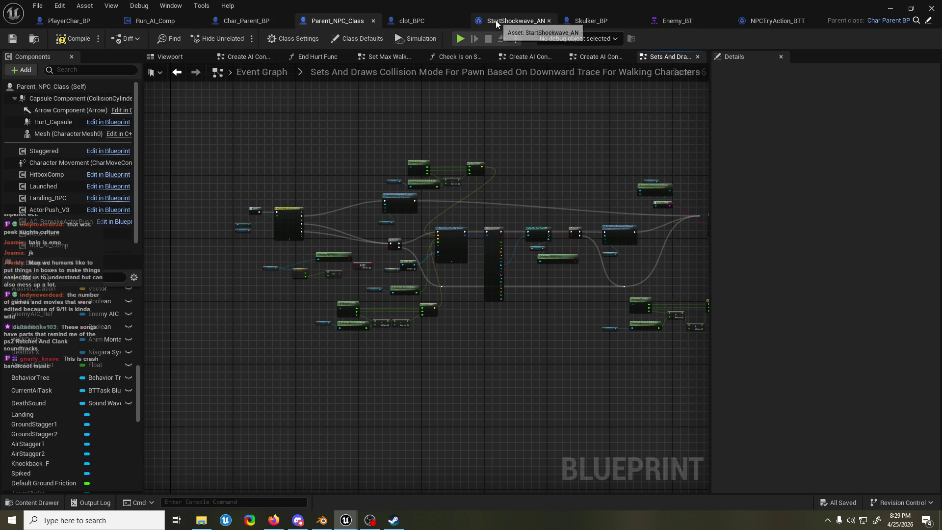
left_click(549, 21)
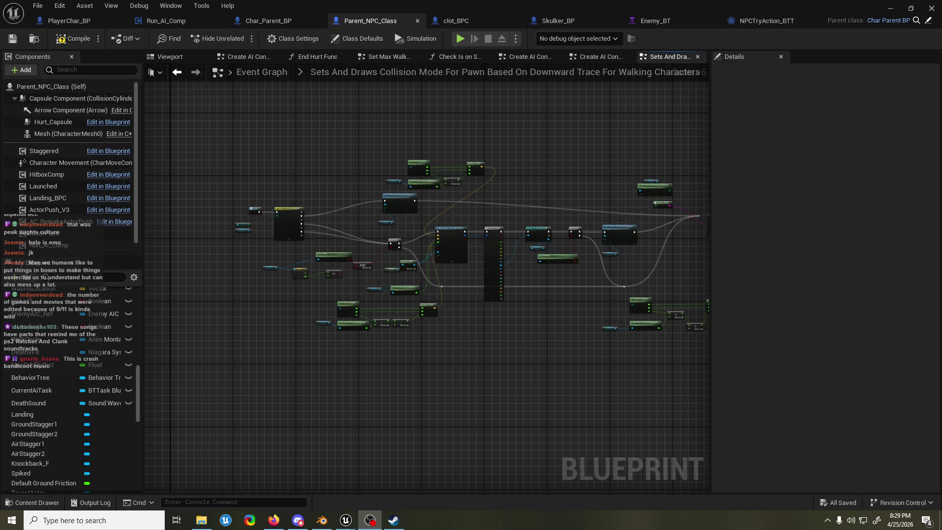
Step: Save all modified assets with Ctrl+S
left_click(340, 78)
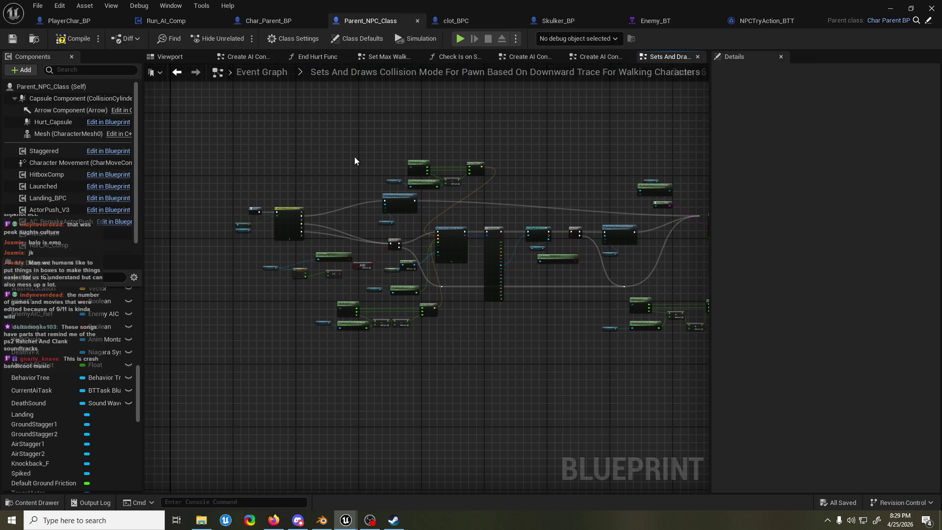
left_click_drag(337, 165, 399, 178)
key("ctrl+s")
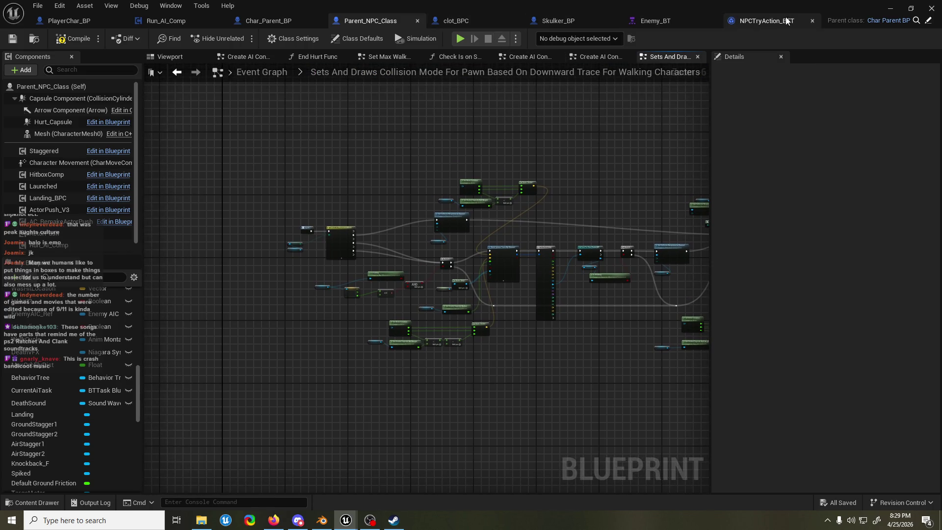
left_click(767, 20)
Step: Move the start event, SET and cast nodes further left to make room
left_click_drag(366, 166, 504, 276)
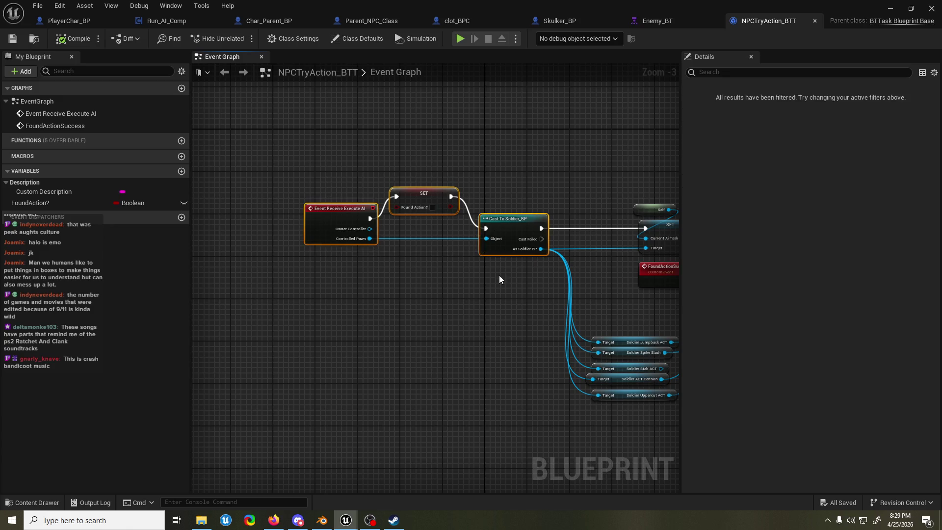
left_click_drag(505, 225, 343, 226)
left_click(342, 267)
mouse_move(343, 269)
left_mouse_down()
mouse_move(44, 259)
mouse_move(314, 272)
mouse_move(311, 289)
left_mouse_up()
Step: Add a Get Components By Class node with its class set to ActionBackend_BPC
type("get com")
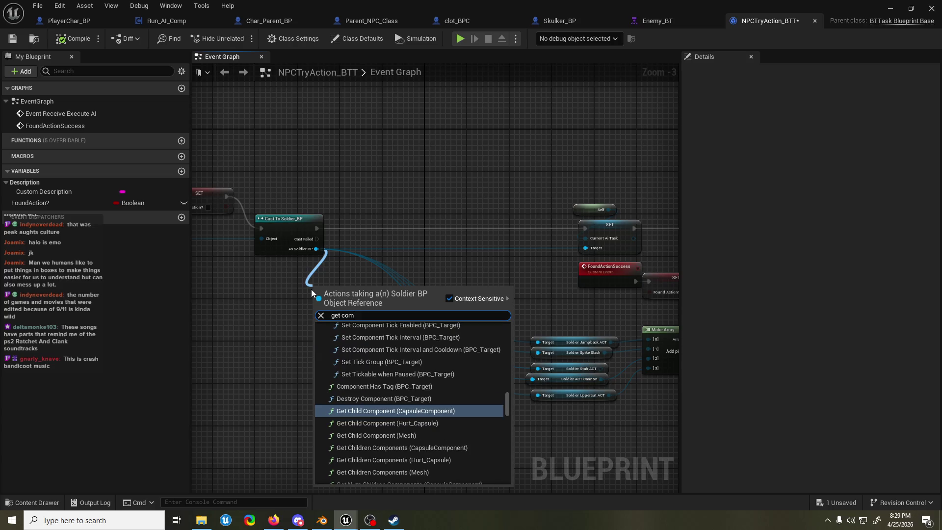
type("ponent by clas")
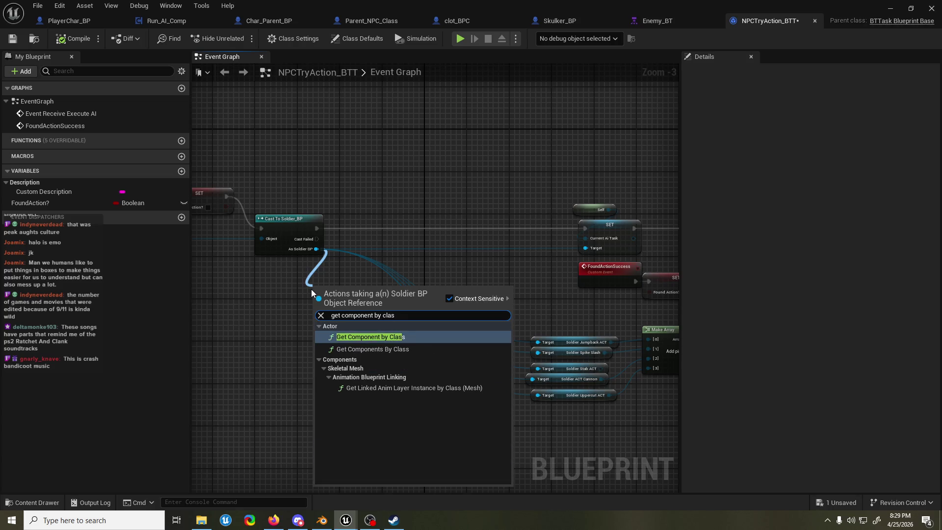
key("Down")
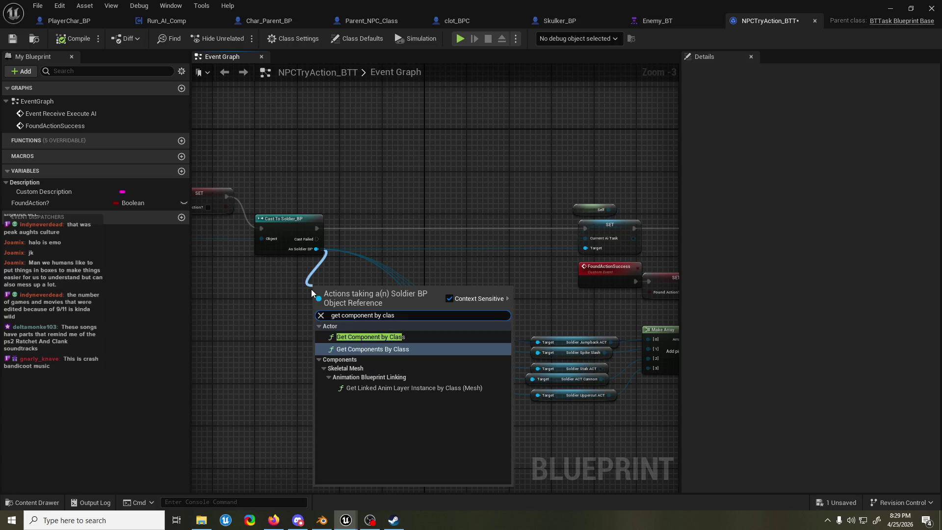
key("Return")
mouse_move(429, 252)
left_mouse_down()
mouse_move(413, 302)
mouse_move(338, 312)
left_mouse_up()
mouse_move(269, 311)
left_mouse_down()
mouse_move(507, 296)
mouse_move(634, 251)
mouse_move(346, 331)
mouse_move(337, 302)
mouse_move(263, 410)
mouse_move(273, 318)
left_mouse_up()
left_click(274, 312)
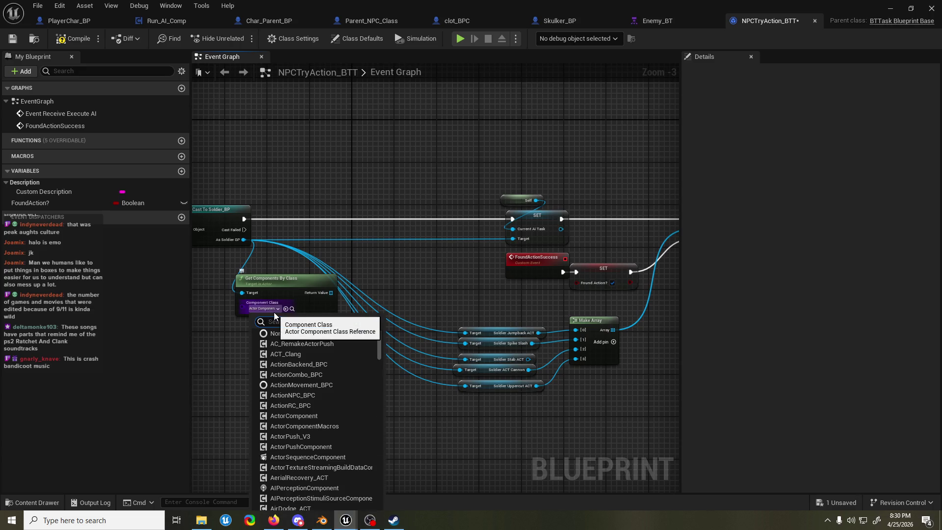
type("action")
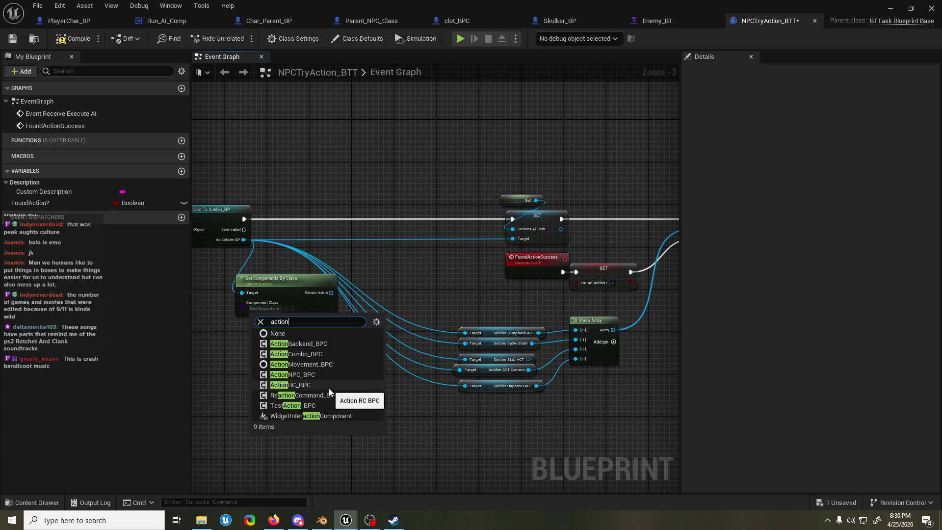
left_click(337, 343)
Step: Wire its Return Value into the For Each Loop Array and delete Make Array with its five getters
left_click_drag(368, 340, 301, 356)
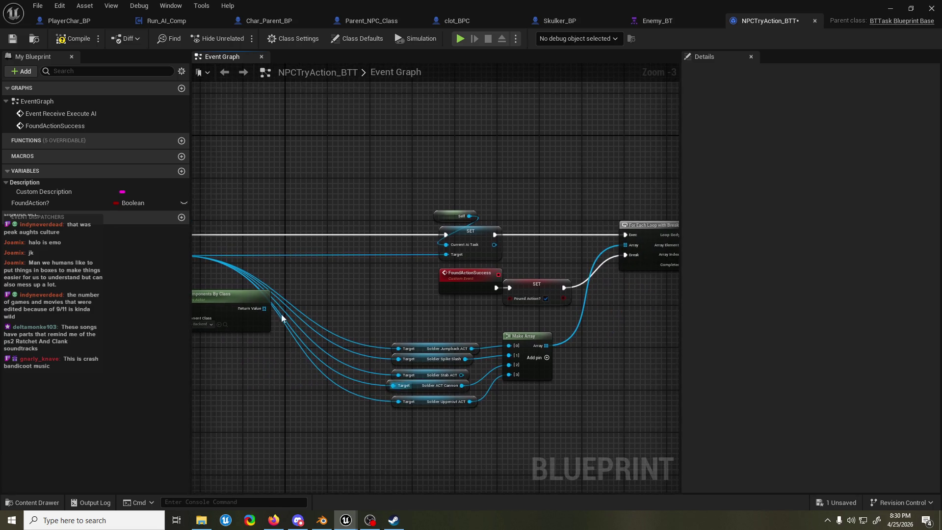
left_click_drag(264, 311, 625, 245)
mouse_move(481, 323)
left_mouse_down()
mouse_move(533, 314)
mouse_move(617, 446)
left_mouse_up()
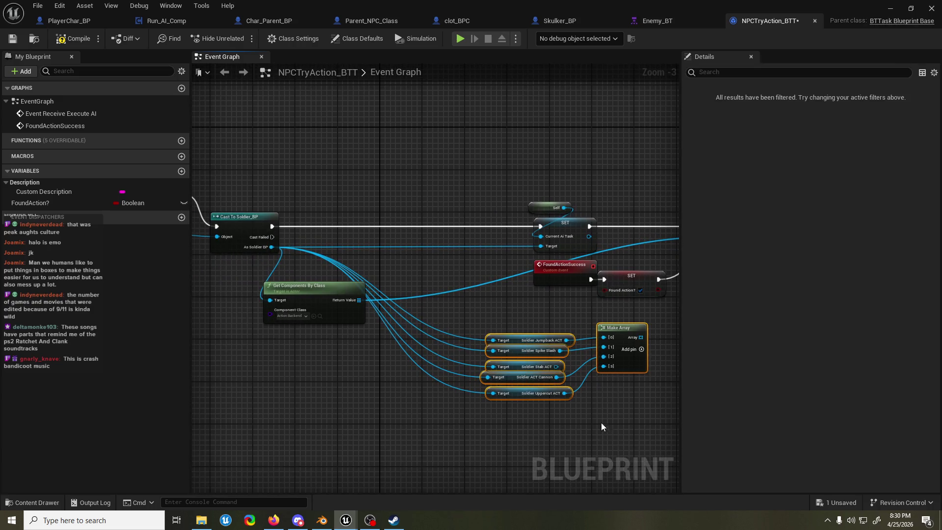
key("Delete")
Step: Tidy the node layout, including the FoundAction? SET node, and save NPCTryAction_BTT
left_click_drag(371, 304, 407, 284)
mouse_move(357, 368)
left_mouse_down()
mouse_move(513, 373)
mouse_move(392, 294)
mouse_move(476, 332)
left_mouse_up()
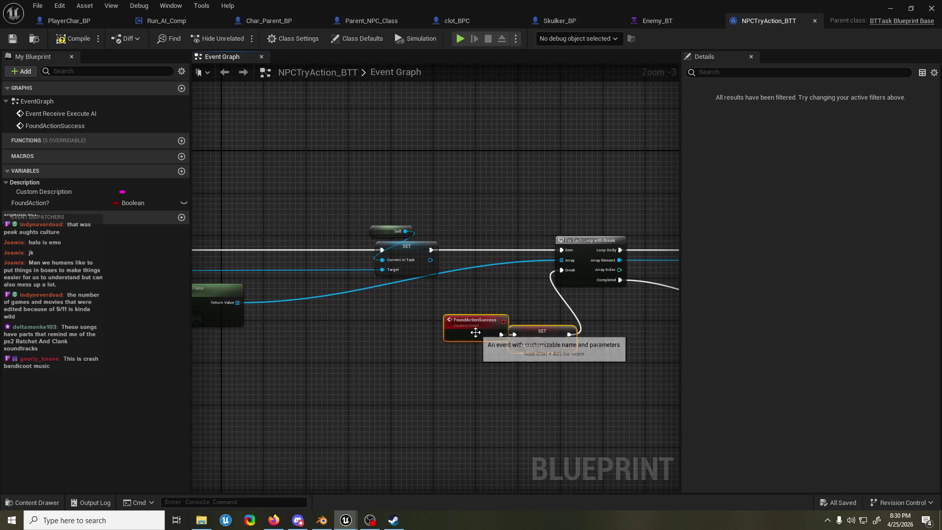
left_click(476, 332)
left_click(544, 330)
left_click_drag(544, 330, 545, 320)
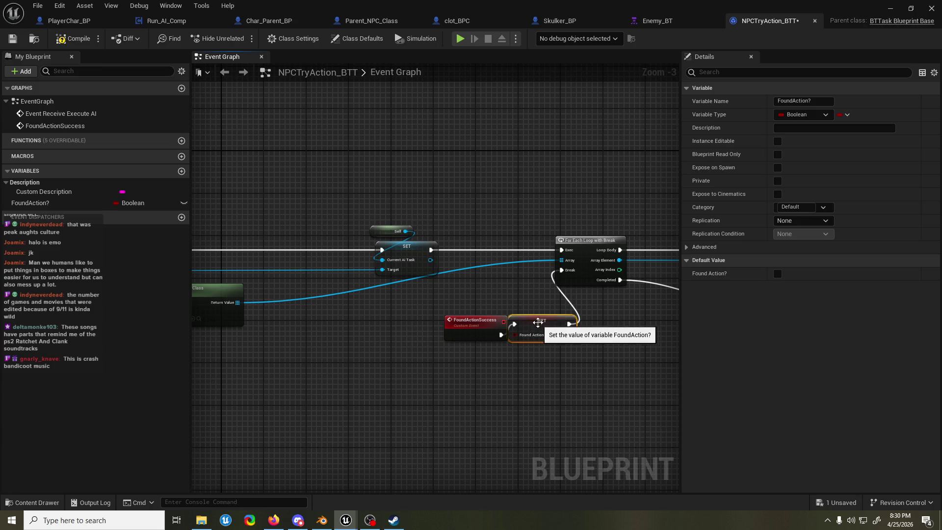
left_click(470, 301)
key("ctrl+s")
Step: Pan across the graph to review the cast, loop, Try Action and Branch nodes
mouse_move(463, 301)
left_mouse_down()
mouse_move(316, 282)
mouse_move(569, 266)
mouse_move(679, 236)
left_mouse_up()
mouse_move(389, 241)
left_mouse_down()
mouse_move(478, 234)
mouse_move(426, 265)
mouse_move(197, 281)
left_mouse_up()
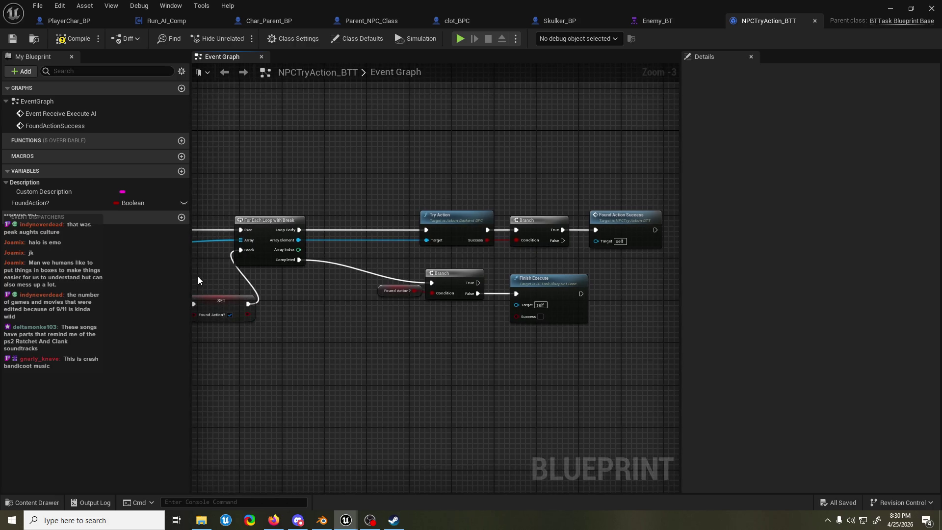
left_click_drag(281, 309, 421, 329)
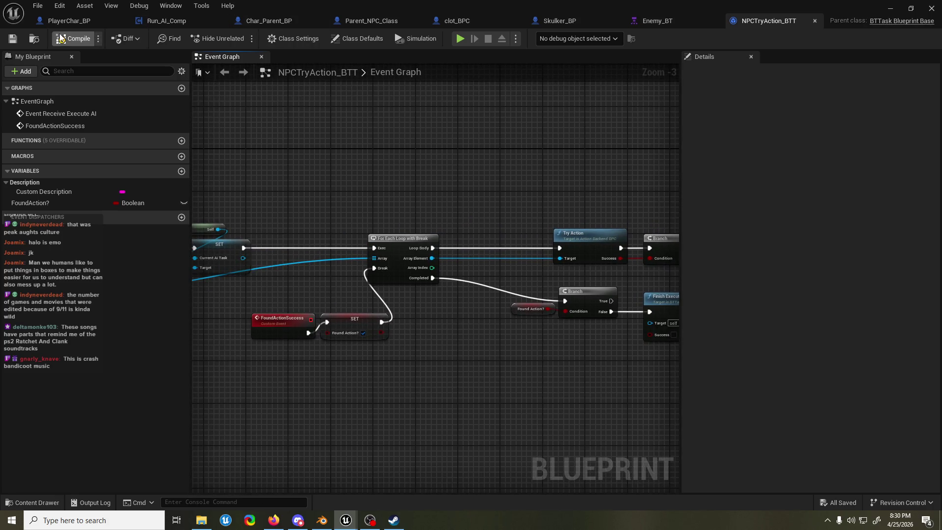
left_click_drag(301, 129, 335, 156)
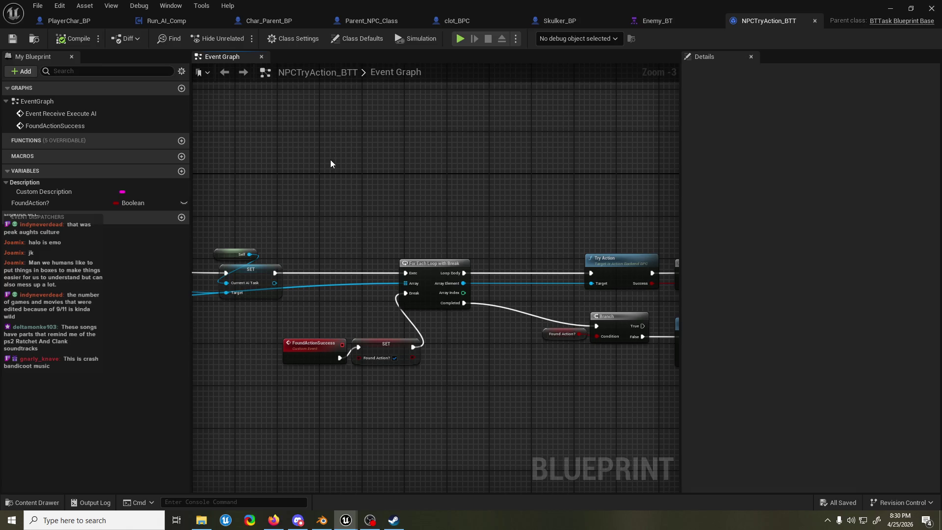
Step: Nudge the NPCTryAction_BTT node in Enemy_BT, save the tree, and return to LR_02_Map
left_click(662, 17)
mouse_move(222, 396)
left_mouse_down()
mouse_move(265, 400)
mouse_move(224, 407)
left_mouse_up()
left_click(371, 342)
left_click(457, 328)
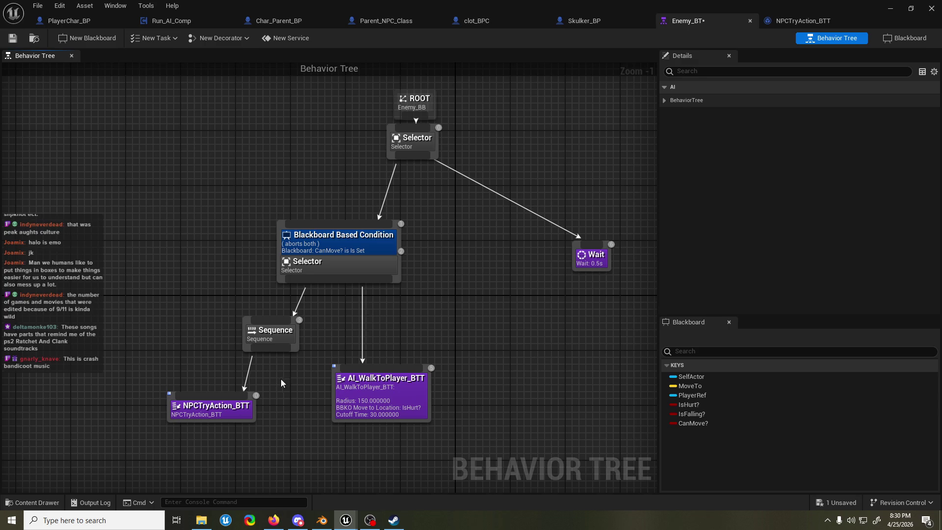
left_click(13, 38)
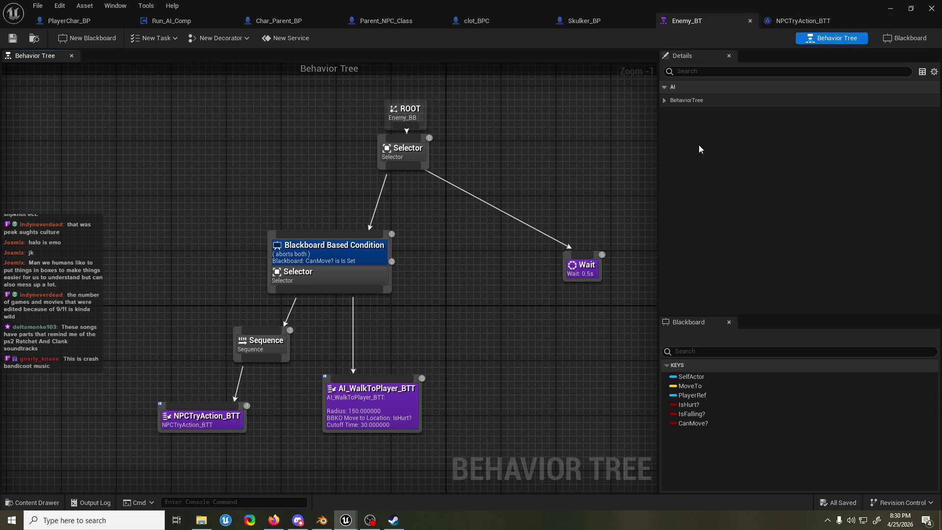
key("alt+Tab")
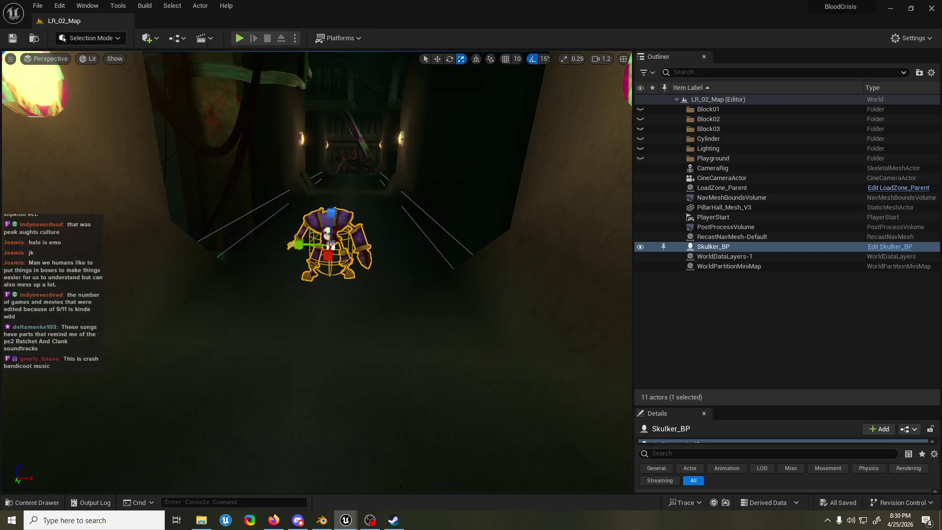
Step: Load the Graveyard level from Recent Levels and run a brief Play In Editor test
left_click(39, 6)
mouse_move(70, 64)
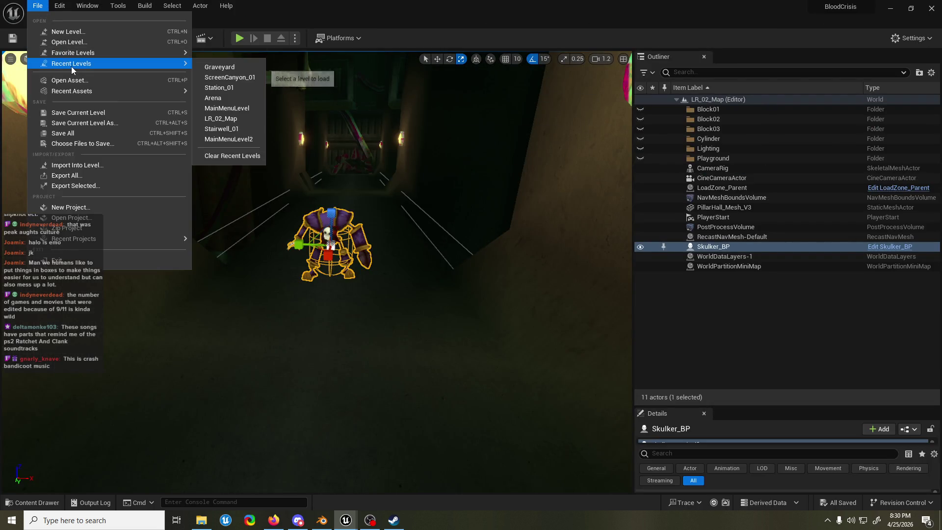
left_click(220, 67)
left_click(241, 36)
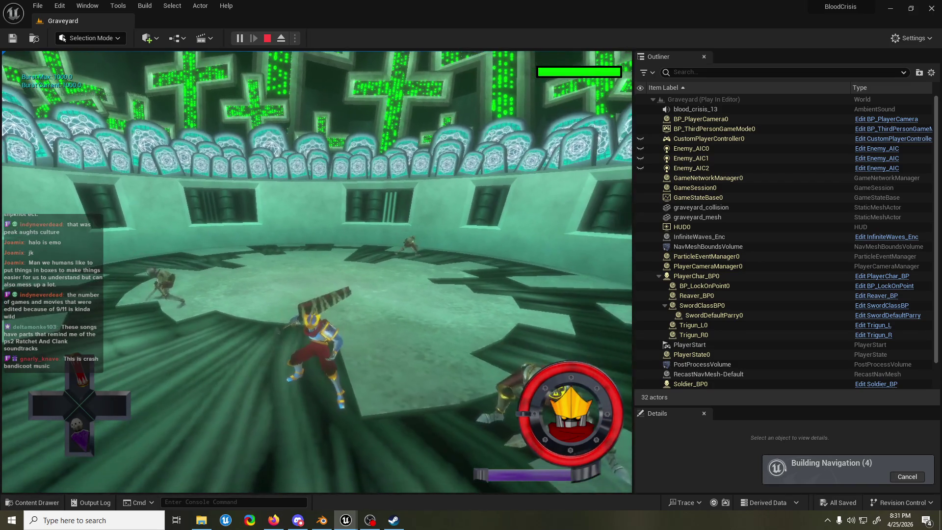
key("Escape")
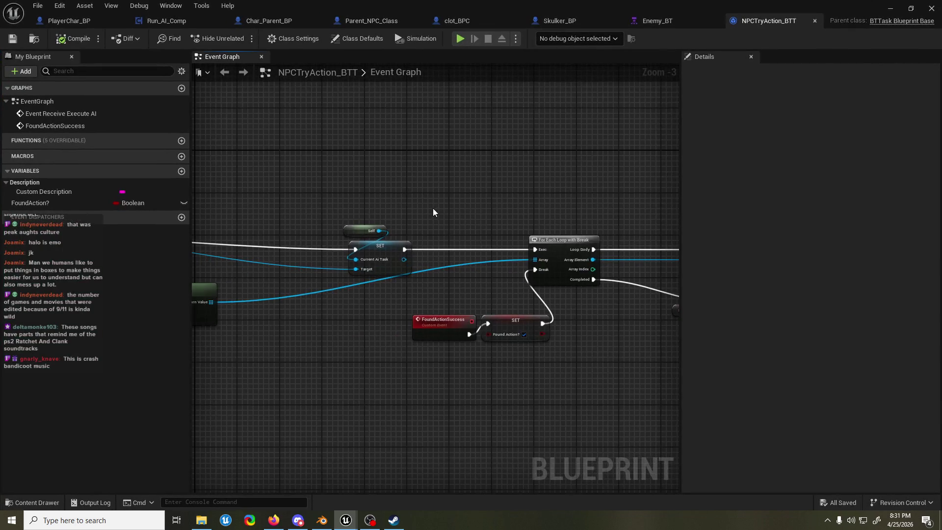
Step: Search 'soldier bp' across all content in the Content Drawer and open Soldier_BP
scroll(583, 201, "down", 2)
mouse_move(351, 215)
left_mouse_down()
mouse_move(426, 204)
mouse_move(396, 246)
mouse_move(405, 257)
left_mouse_up()
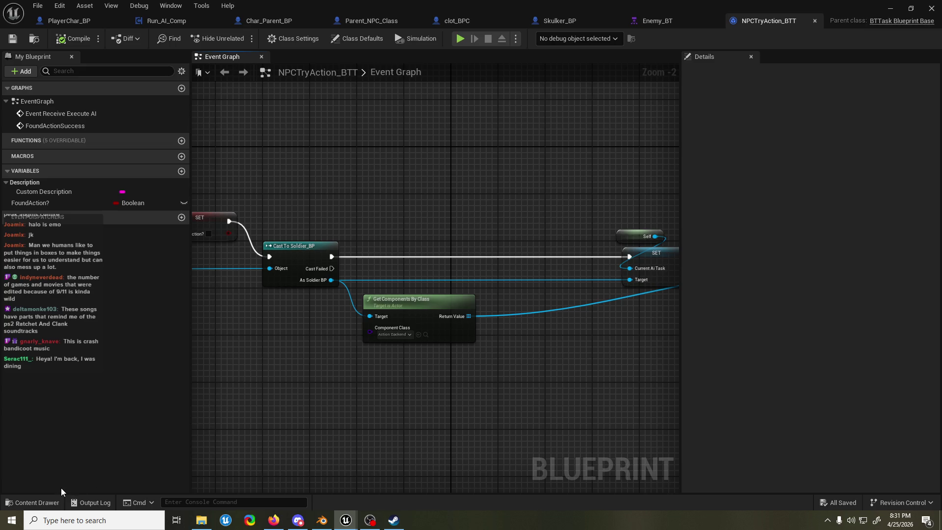
left_click(32, 502)
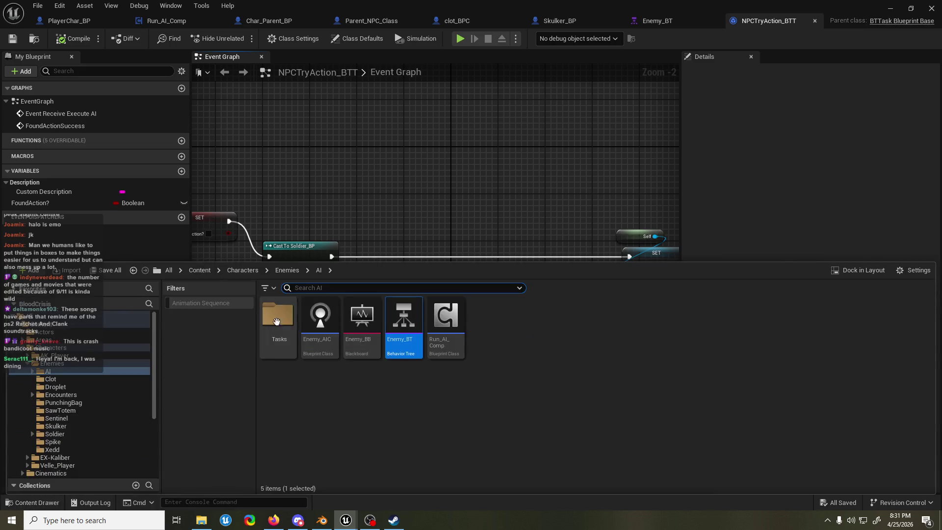
type("soldie")
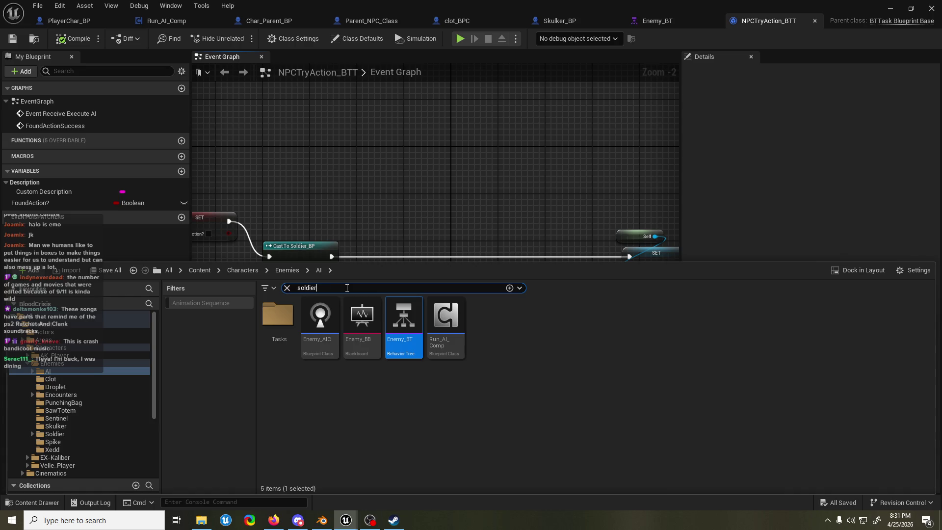
type("r")
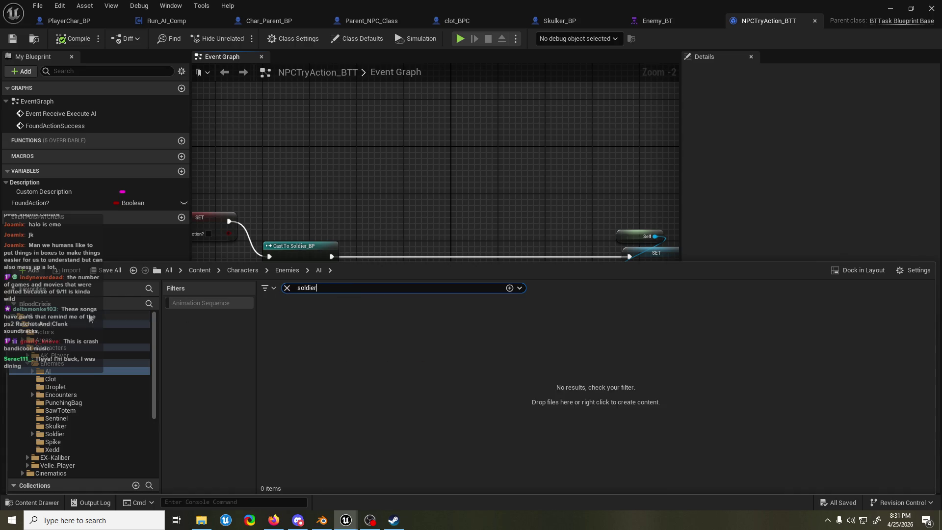
left_click(92, 317)
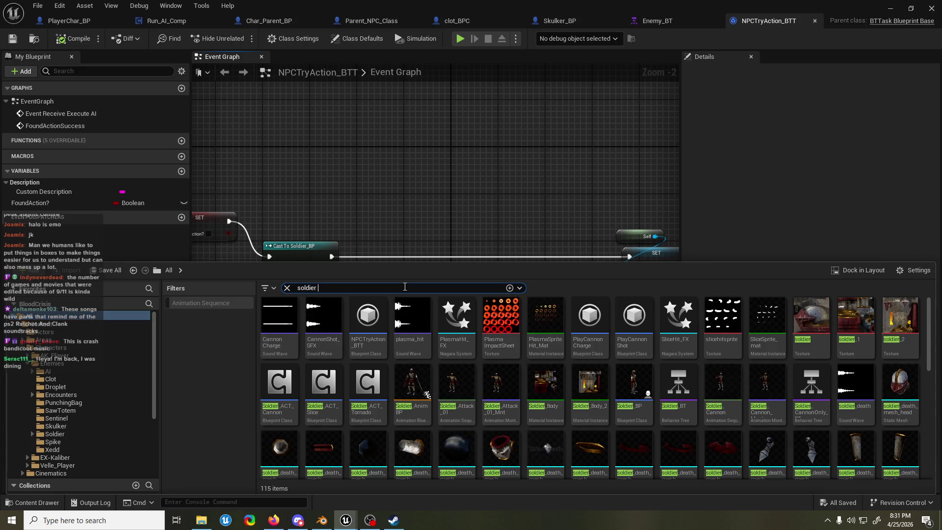
type("bp")
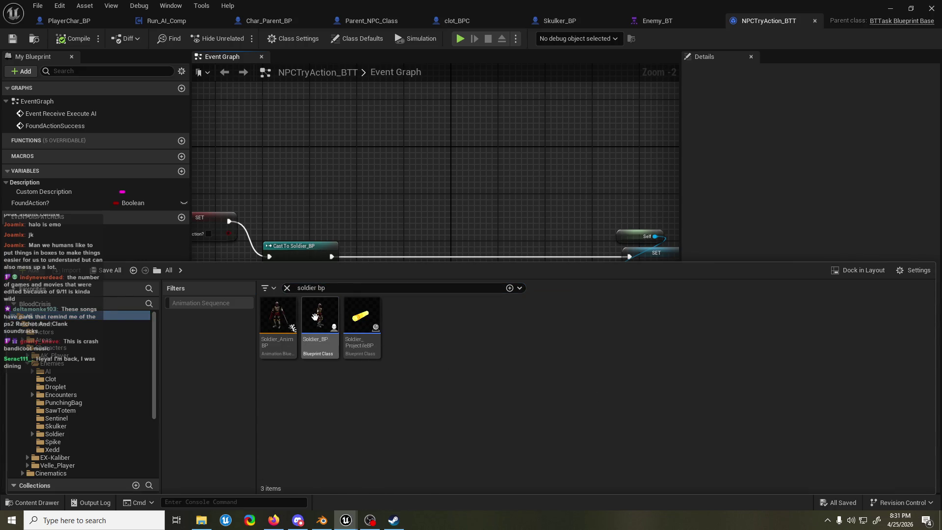
double_click(320, 316)
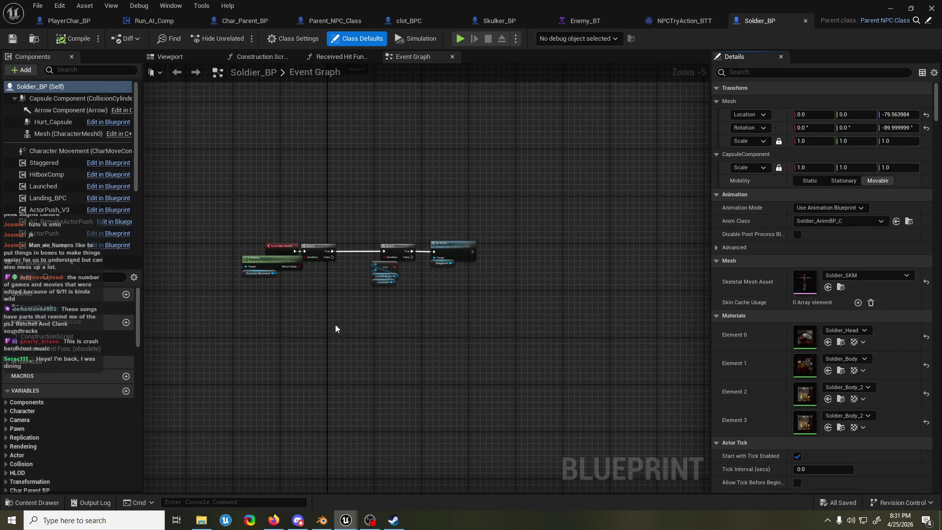
Step: Scroll the Components panel to review ActionBackend_BPC and the Soldier action components
scroll(63, 168, "down", 2)
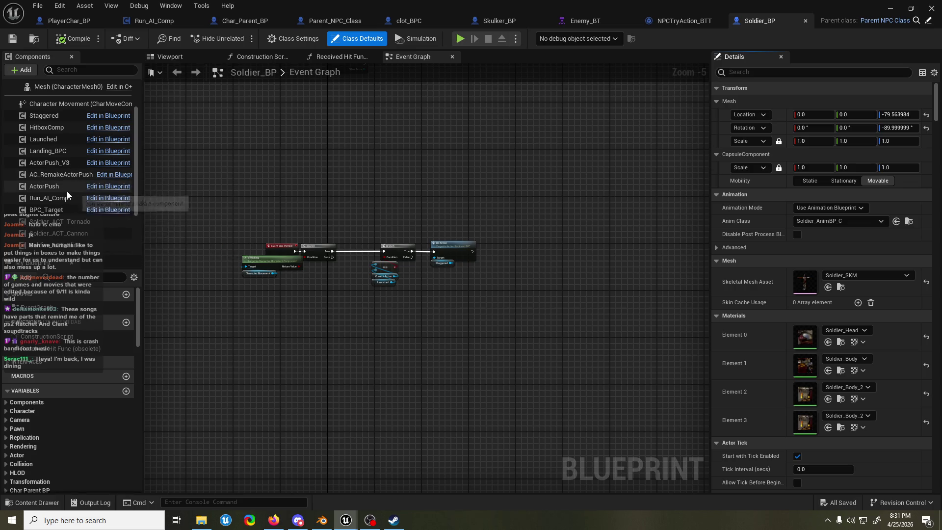
scroll(67, 213, "down", 2)
scroll(116, 205, "down", 1)
scroll(116, 204, "down", 1)
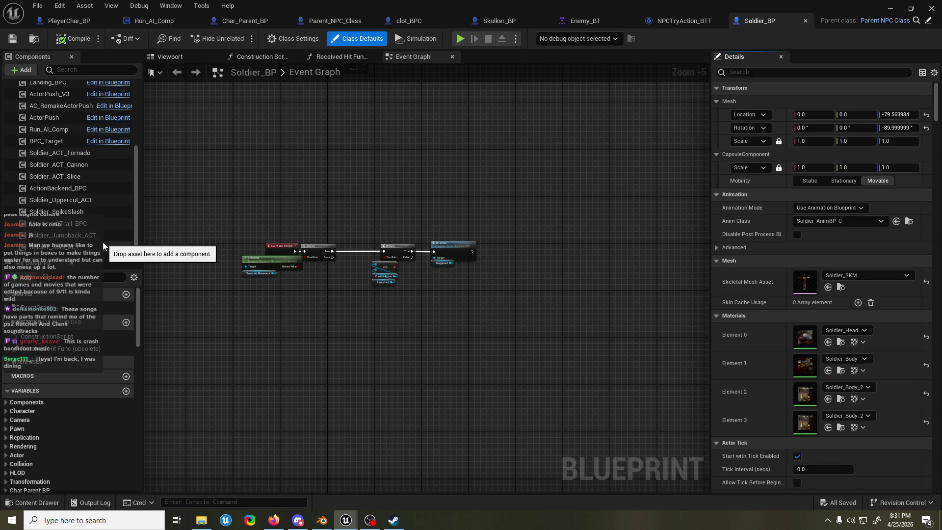
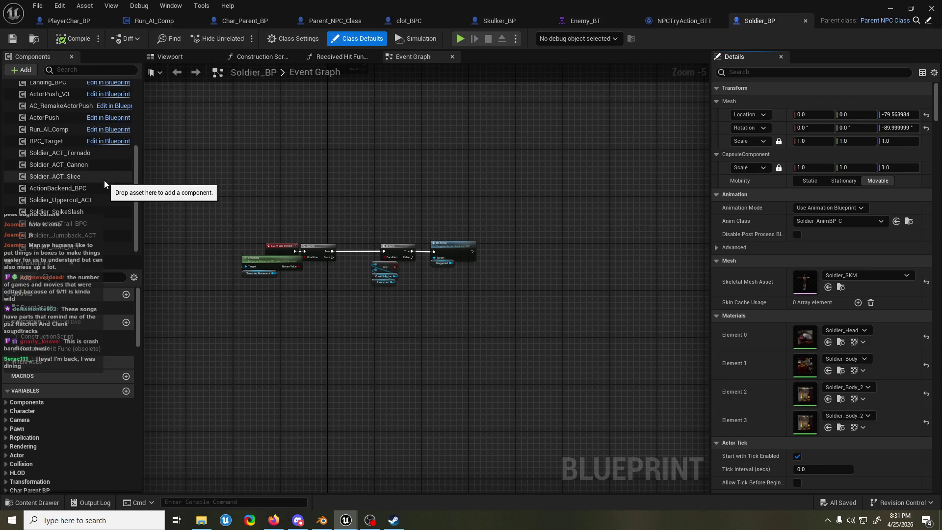
Step: Return from Blender to the editor and nudge the Is Walking node slightly left
scroll(104, 180, "up", 5)
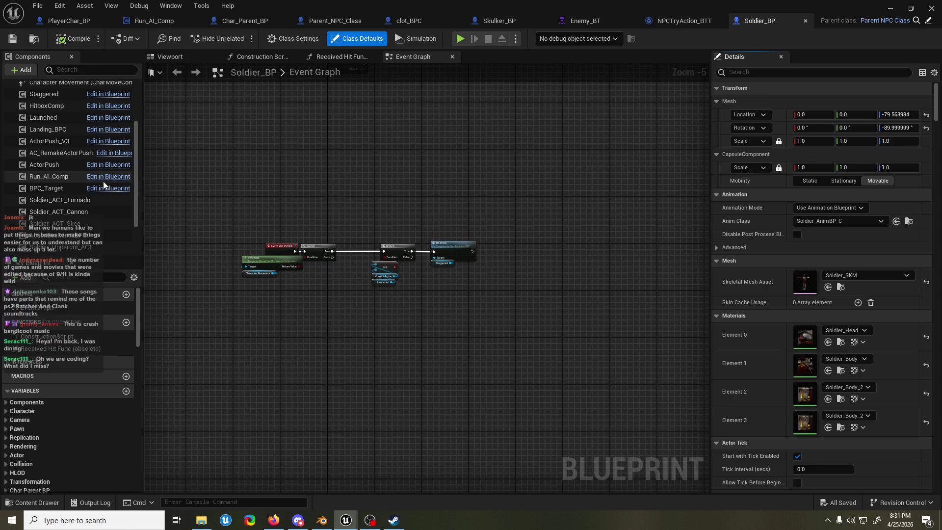
scroll(86, 198, "down", 5)
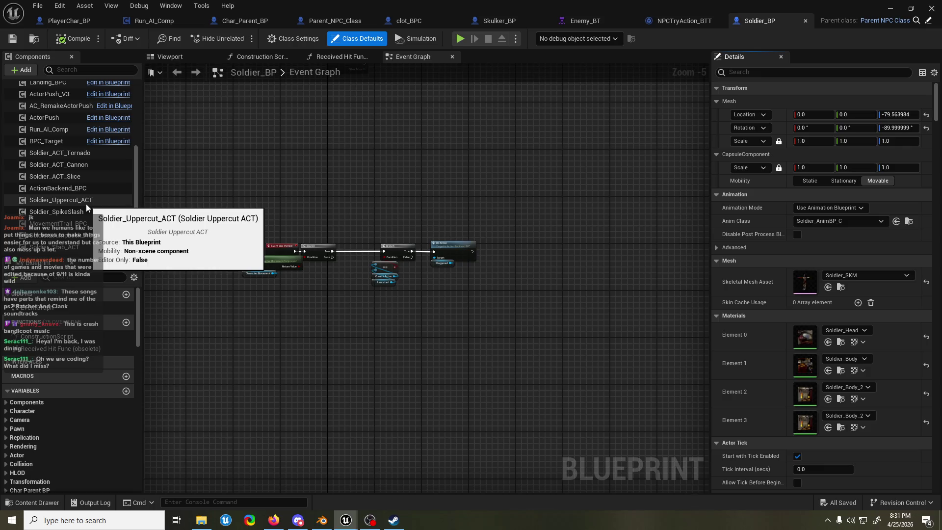
mouse_move(502, 179)
left_mouse_down()
mouse_move(447, 154)
mouse_move(447, 163)
mouse_move(489, 178)
left_mouse_up()
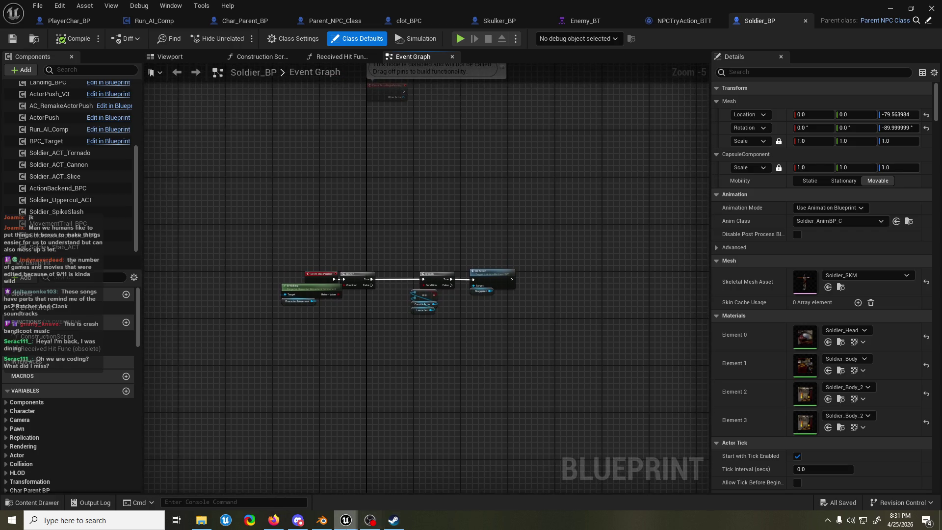
left_click(322, 520)
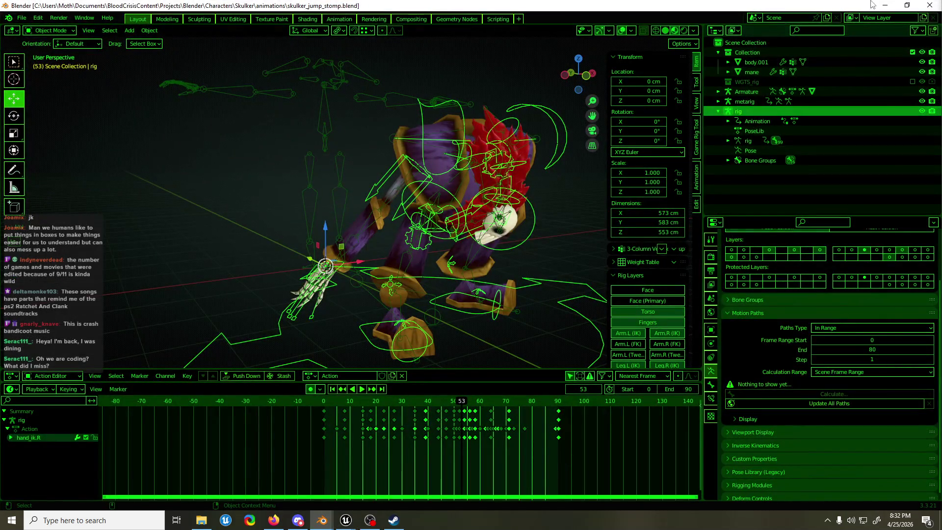
left_click(885, 5)
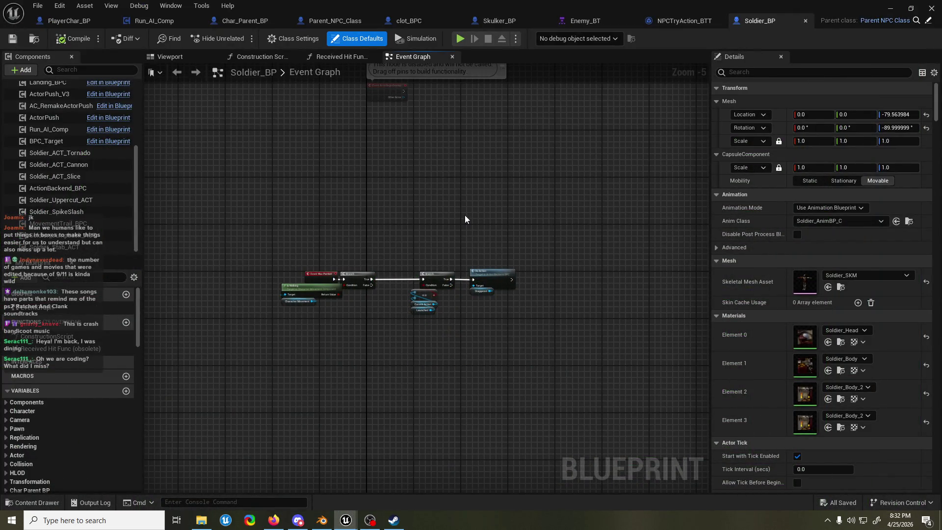
left_click_drag(389, 252, 385, 261)
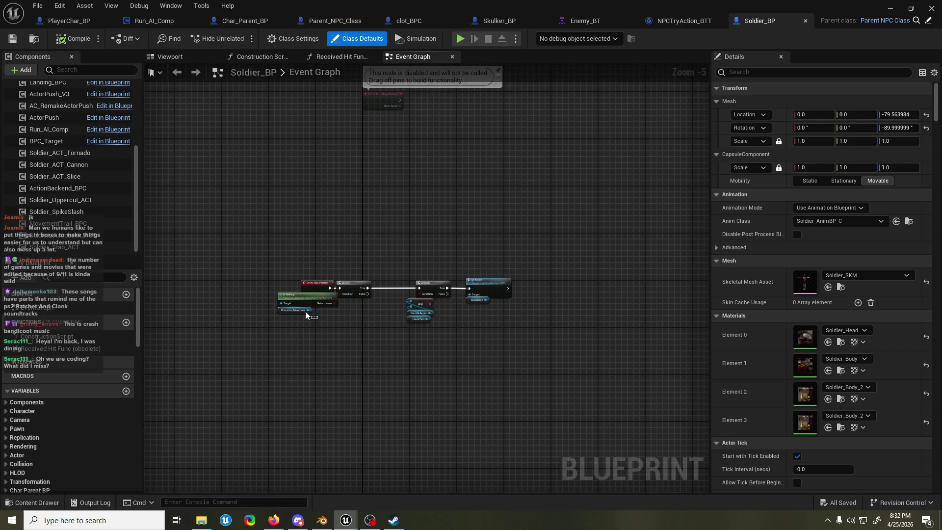
left_click_drag(305, 300, 298, 300)
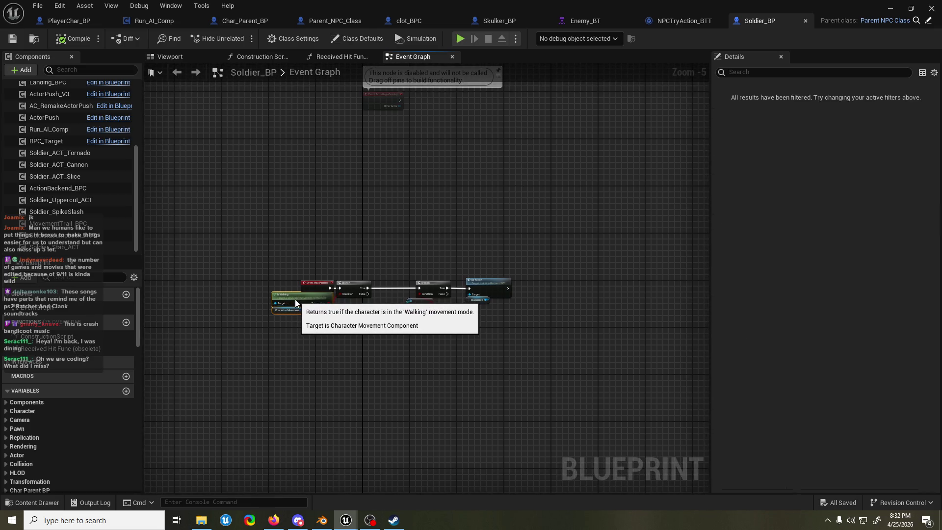
left_click(308, 254)
Step: Move the disabled BeginOverlap node left and save Soldier_BP
scroll(399, 225, "up", 2)
scroll(398, 224, "up", 1)
left_click_drag(399, 314, 316, 326)
left_click(452, 226)
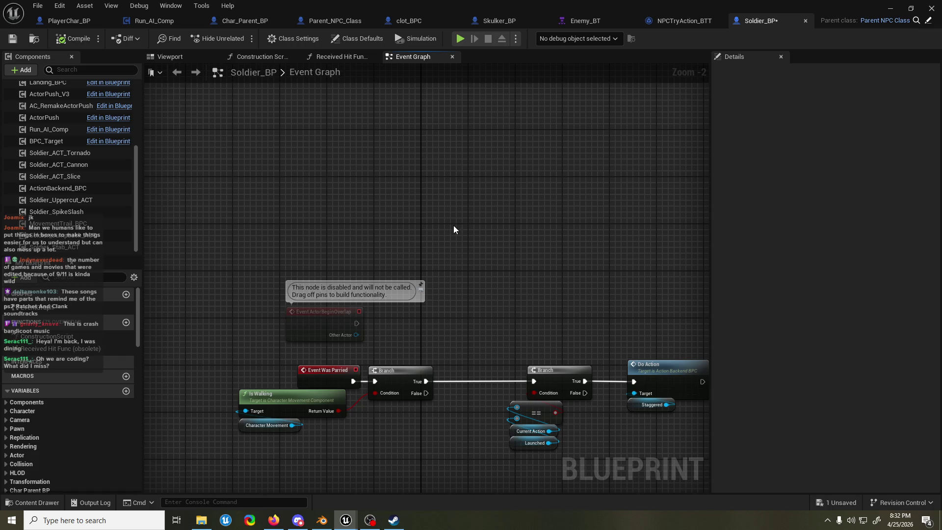
scroll(491, 220, "down", 1)
key("ctrl+s")
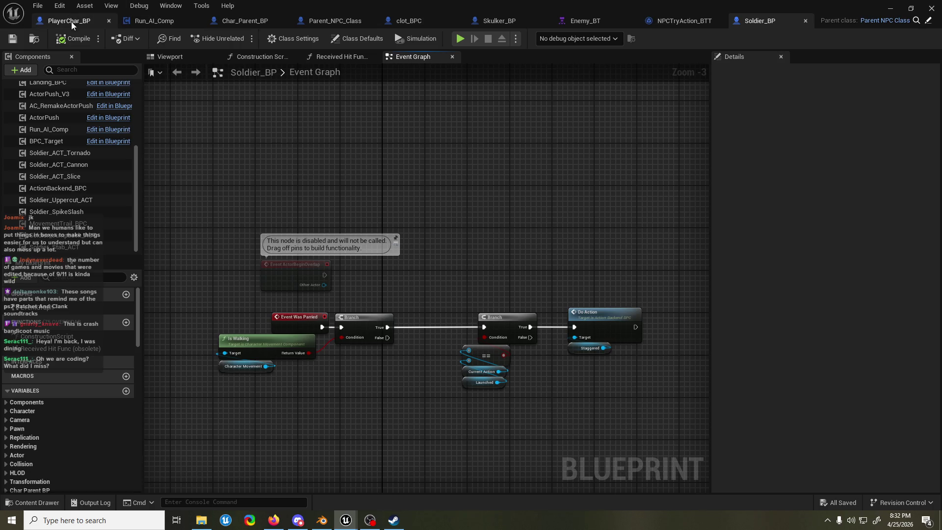
scroll(362, 190, "down", 8)
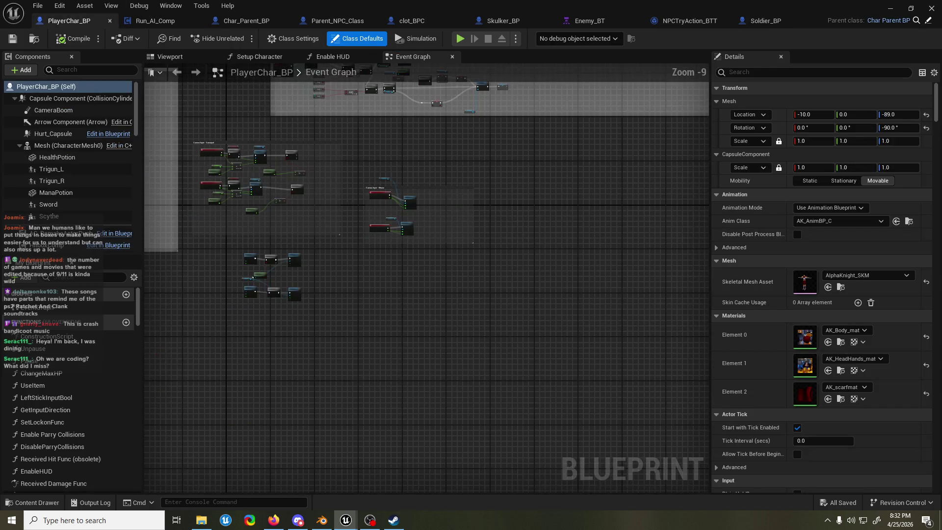
scroll(440, 312, "down", 1)
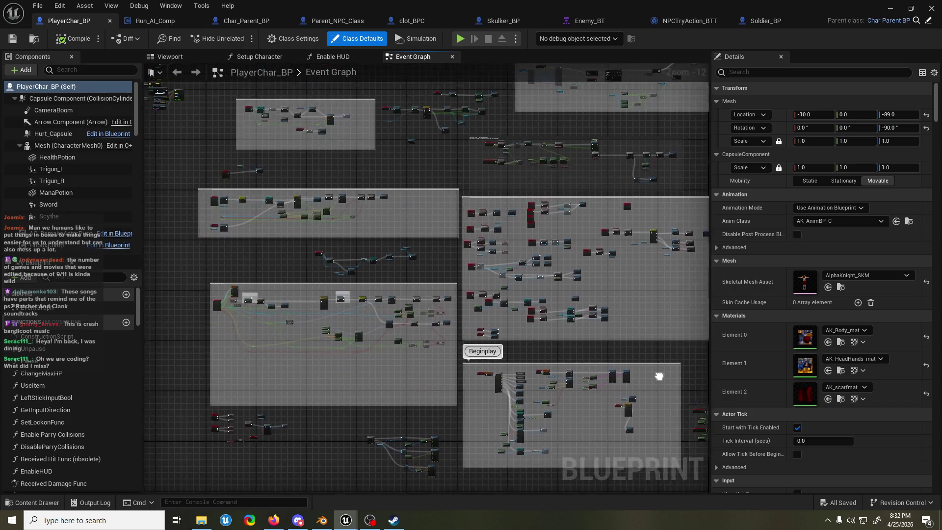
mouse_move(300, 287)
left_mouse_down()
mouse_move(197, 224)
mouse_move(320, 224)
left_mouse_up()
scroll(320, 224, "up", 9)
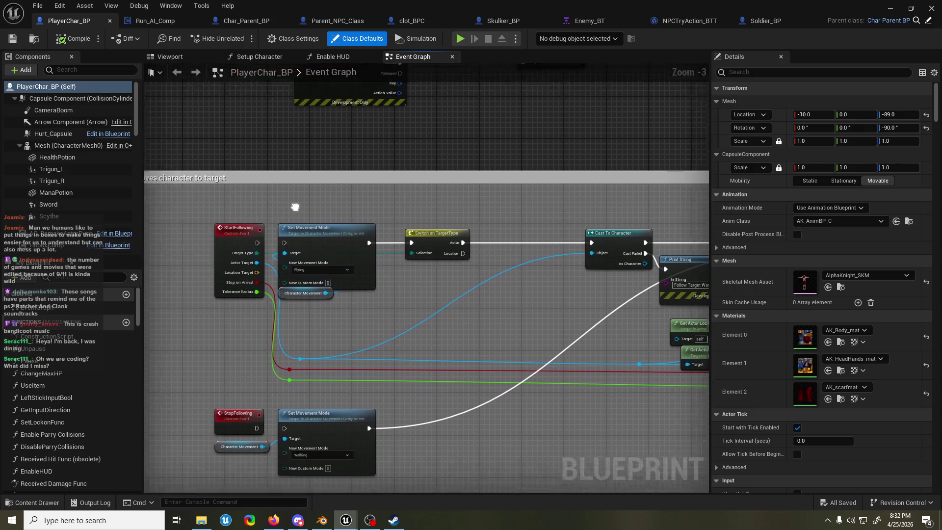
scroll(306, 206, "down", 3)
scroll(369, 206, "down", 2)
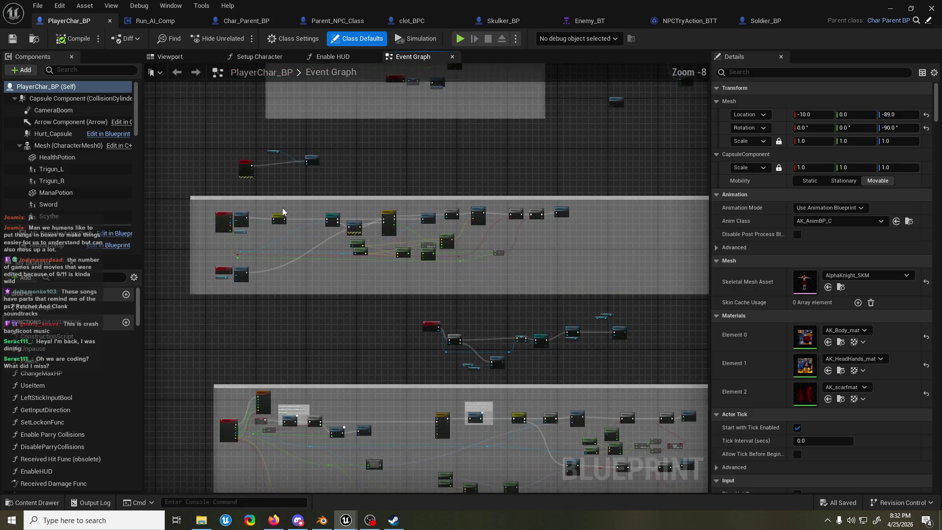
mouse_move(369, 206)
left_mouse_down()
mouse_move(337, 344)
mouse_move(207, 185)
mouse_move(314, 341)
mouse_move(509, 238)
left_mouse_up()
scroll(509, 238, "up", 6)
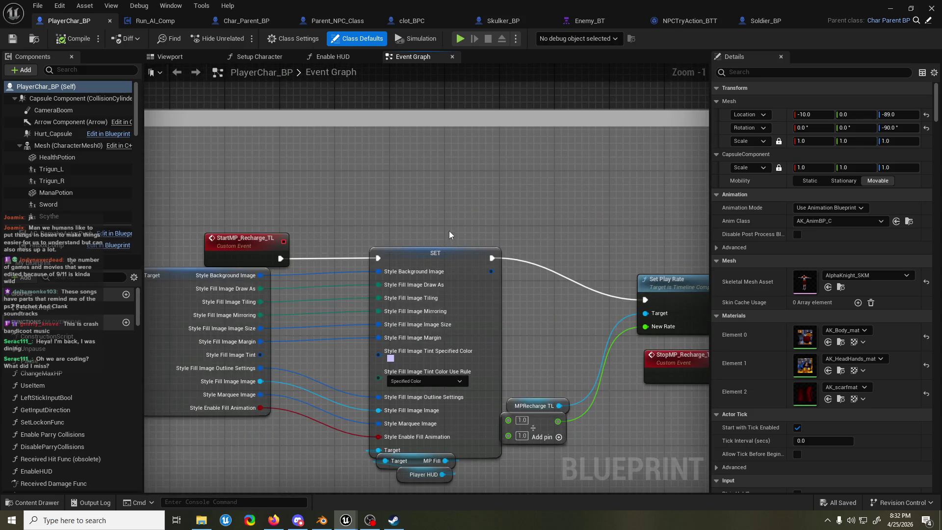
scroll(448, 231, "up", 1)
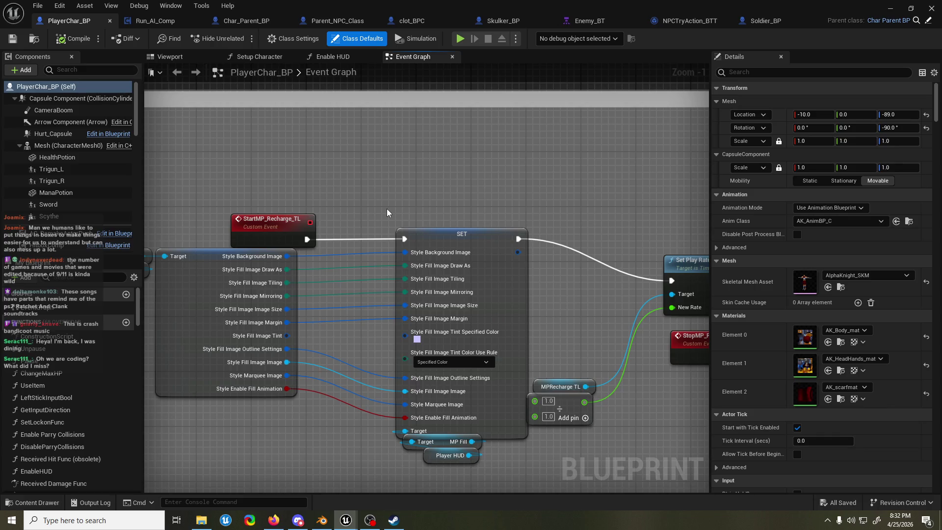
scroll(343, 213, "down", 2)
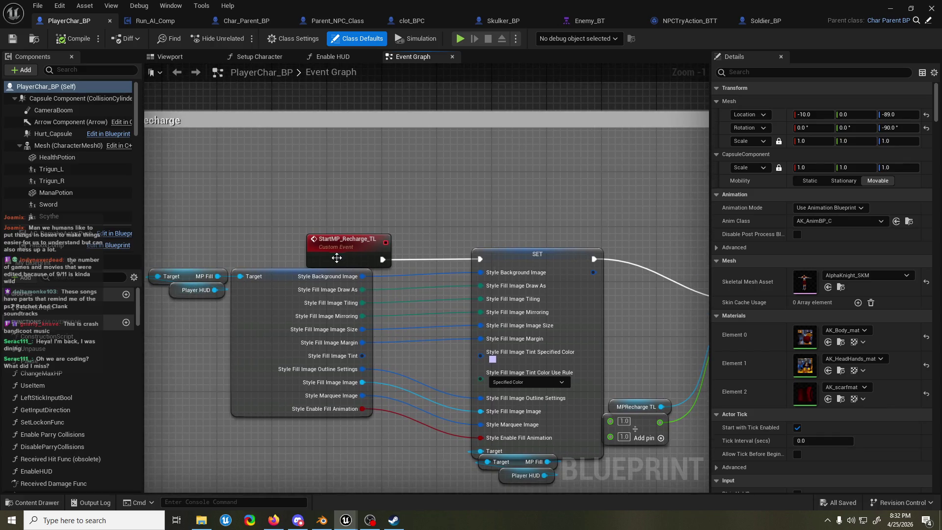
left_click(334, 230)
scroll(361, 200, "down", 2)
scroll(361, 200, "down", 3)
mouse_move(361, 200)
left_mouse_down()
mouse_move(351, 224)
mouse_move(313, 204)
mouse_move(313, 291)
mouse_move(413, 309)
mouse_move(482, 210)
mouse_move(378, 257)
mouse_move(398, 257)
left_mouse_up()
scroll(310, 260, "up", 5)
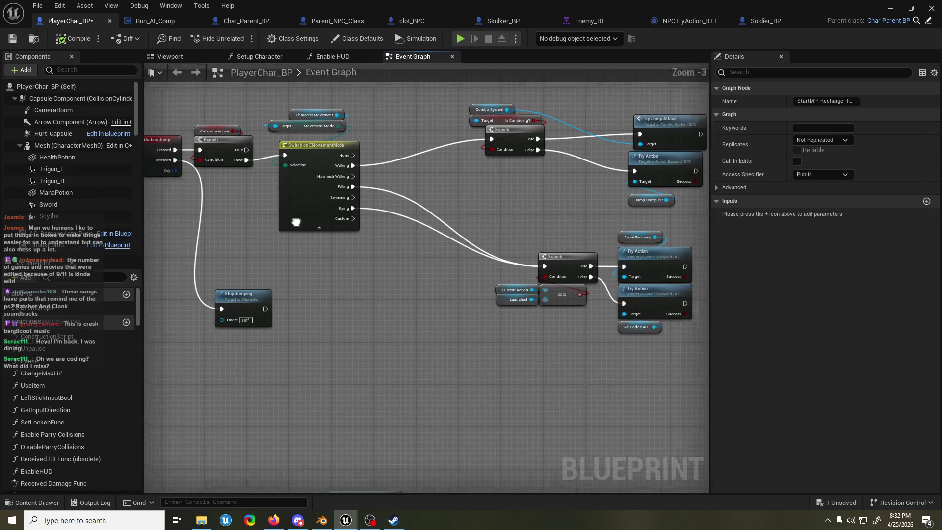
scroll(492, 225, "down", 6)
scroll(492, 225, "down", 3)
mouse_move(493, 225)
left_mouse_down()
mouse_move(542, 337)
mouse_move(675, 438)
mouse_move(510, 485)
left_mouse_up()
left_click(758, 22)
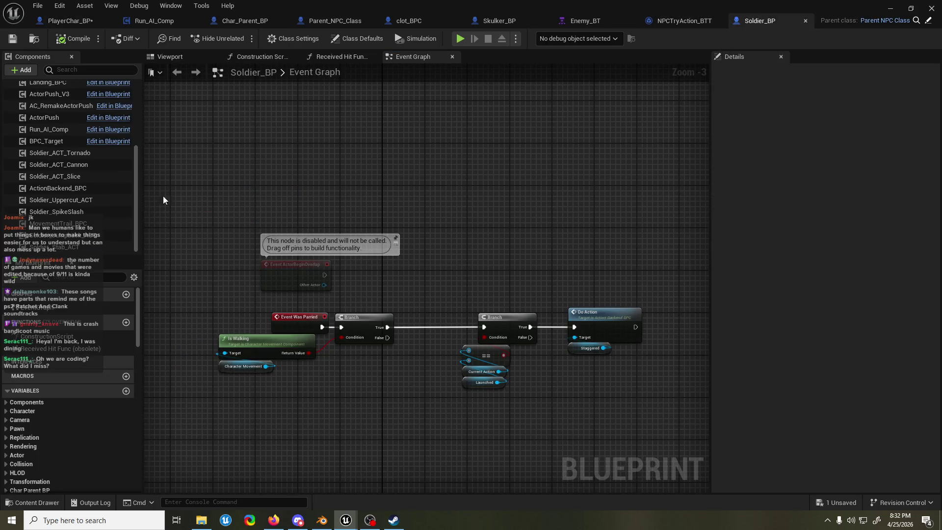
Step: Open the Soldier_SpikeSlash component's blueprint with Edit Soldier_SpikeSlash
scroll(57, 162, "up", 5)
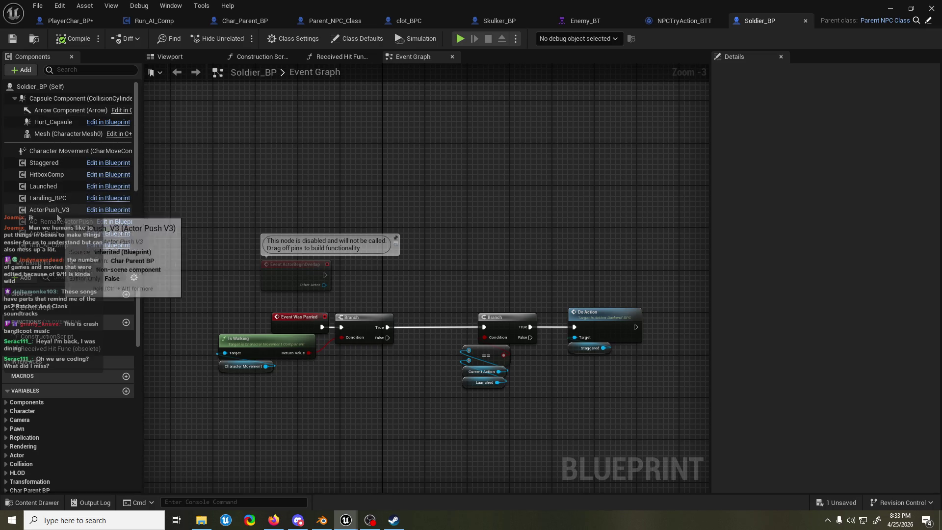
scroll(56, 251, "down", 2)
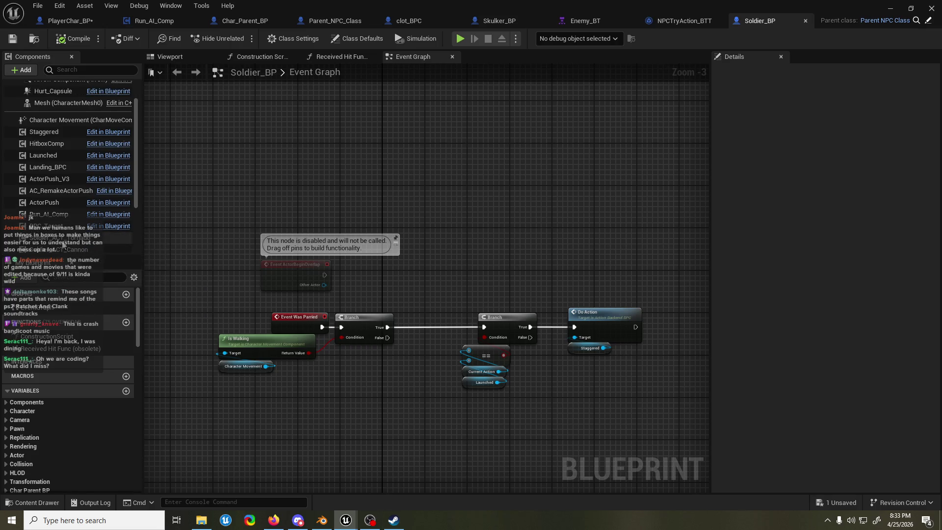
scroll(56, 251, "down", 5)
left_click(90, 213)
right_click(83, 216)
left_click(176, 333)
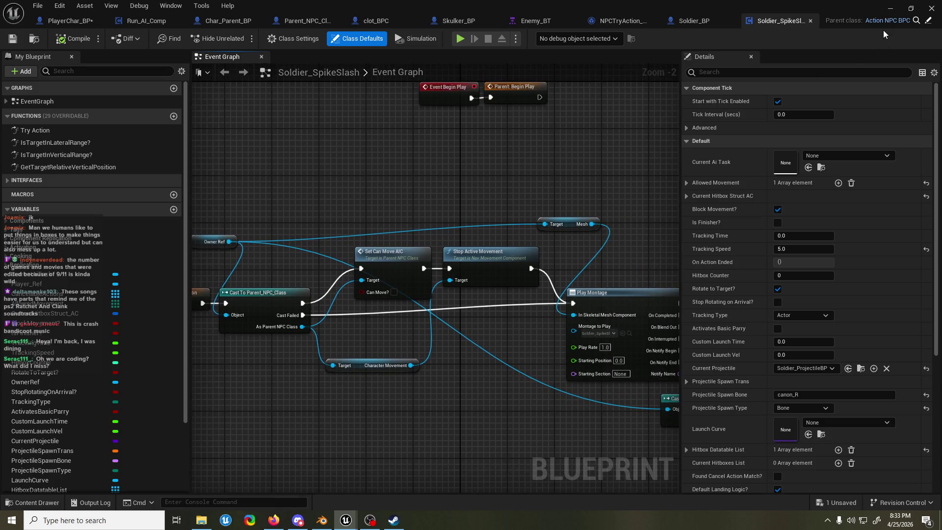
Step: Open the parent class ActionNPC_BPC, then its own parent ActionBackend_BPC
left_click(928, 21)
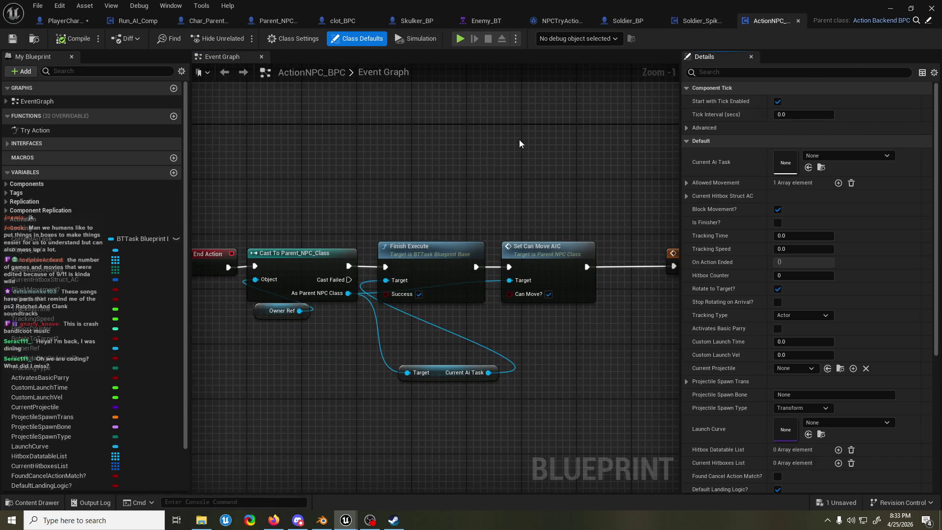
scroll(448, 158, "down", 4)
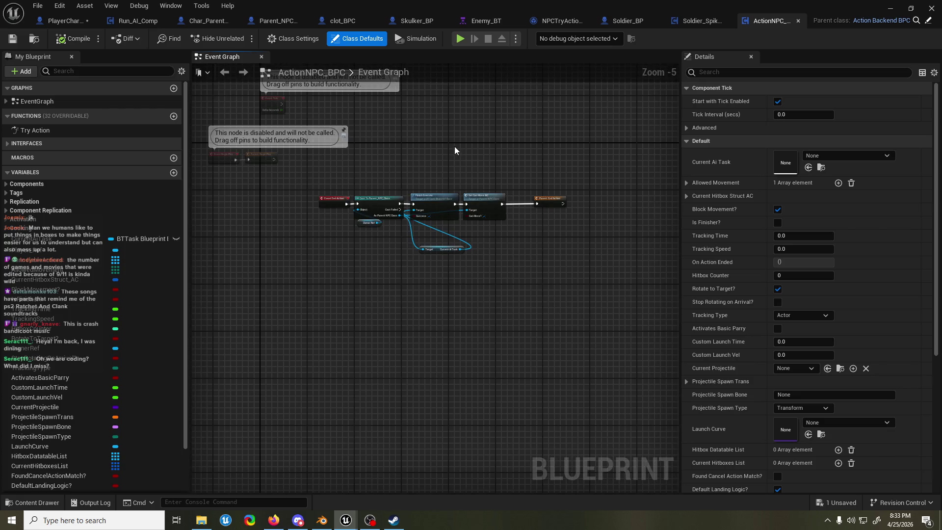
scroll(455, 150, "up", 2)
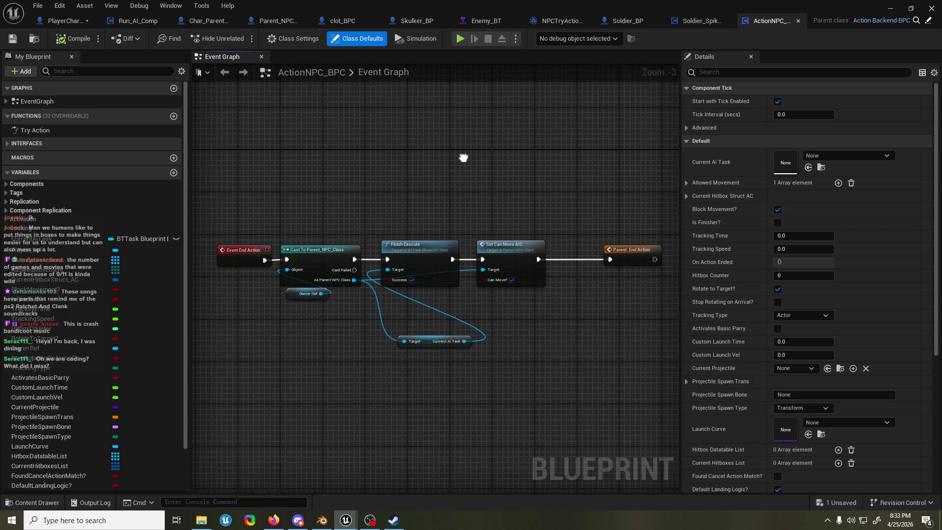
left_click_drag(463, 157, 463, 159)
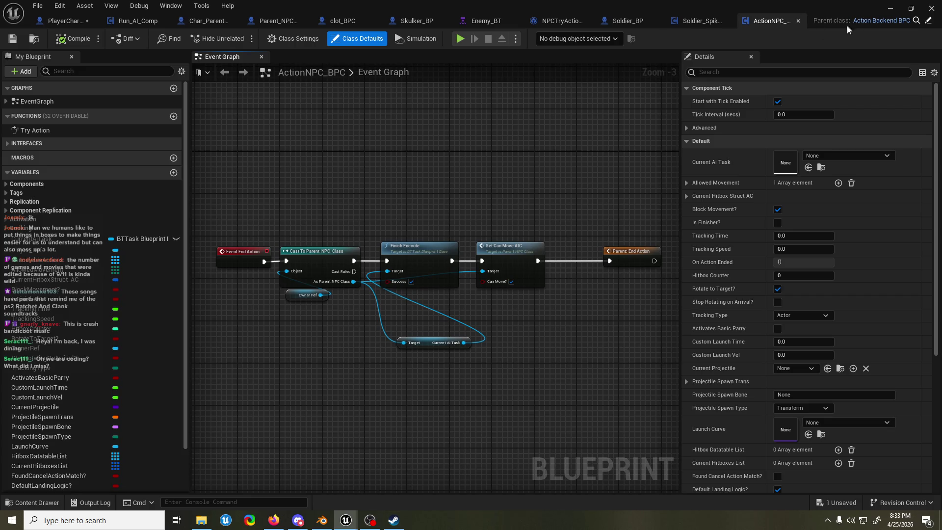
left_click(927, 22)
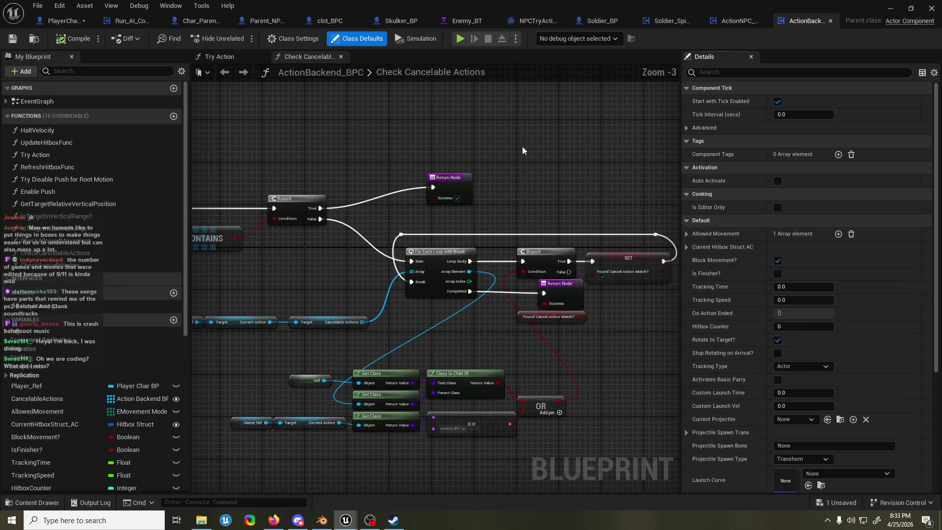
Step: Create a trial child blueprint of ActionBackend_BPC named Action_
key("ctrl+b")
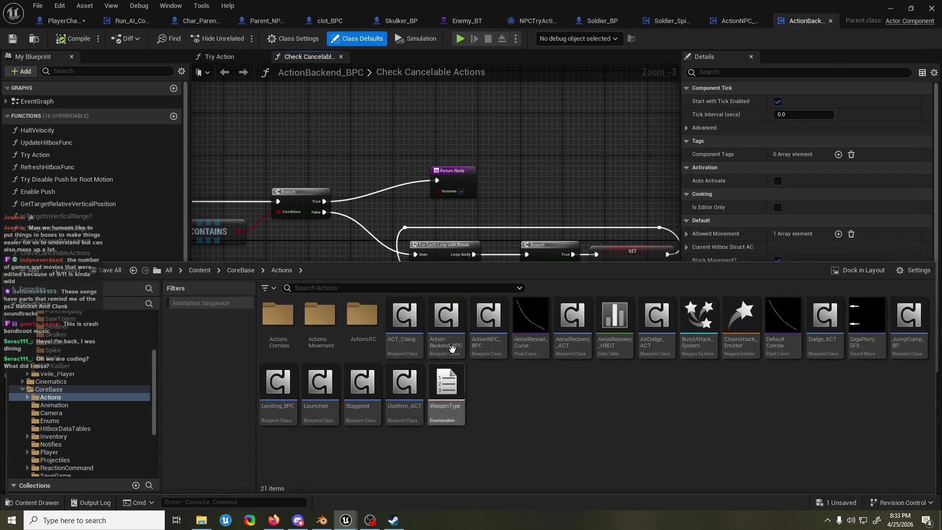
right_click(444, 328)
left_click(505, 93)
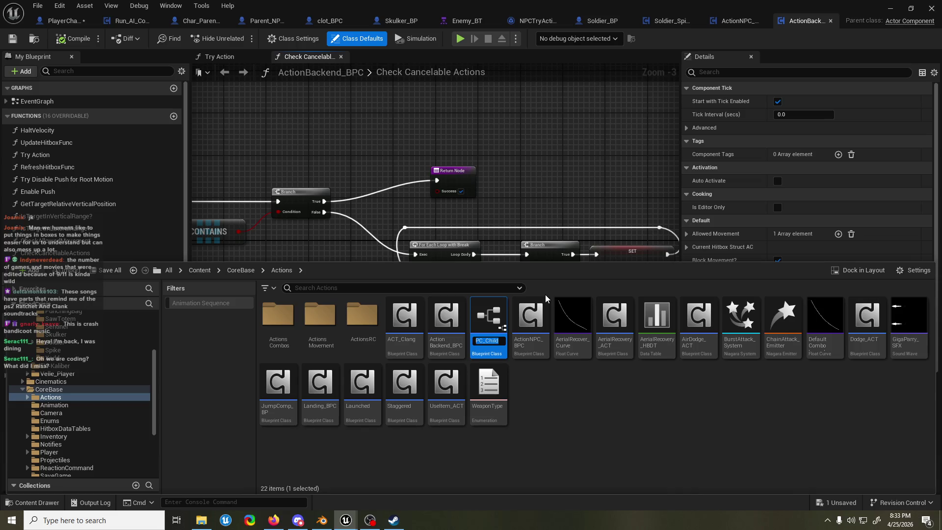
type("Action_")
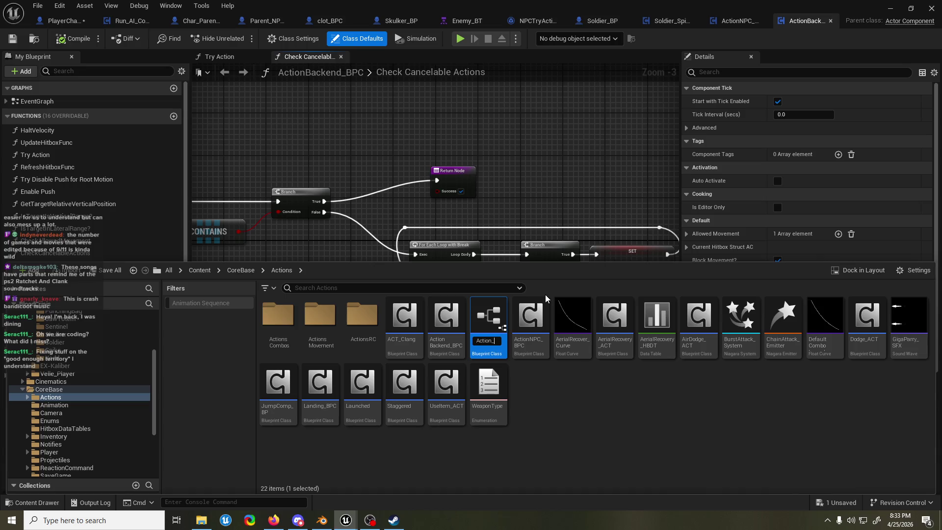
key("Return")
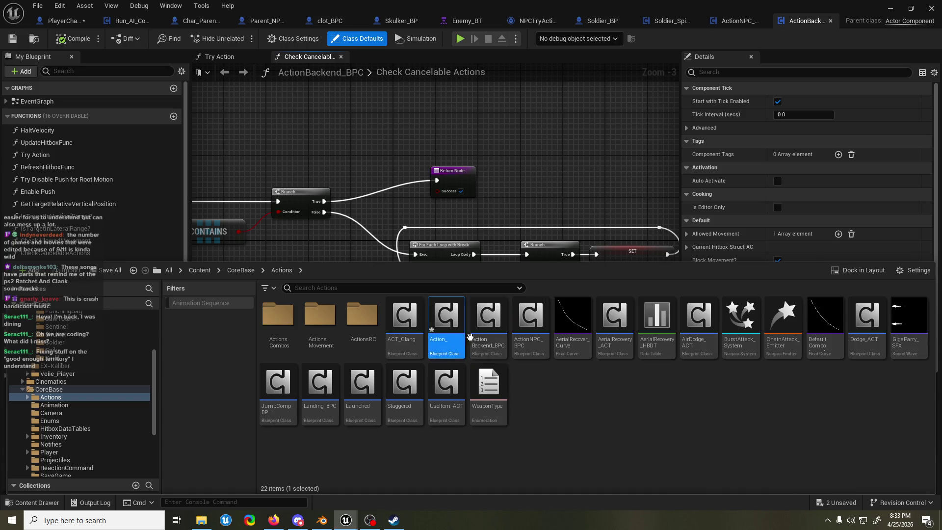
Step: Force delete the stray Action_ asset and select ActionNPC_BPC
left_click(463, 345)
key("Delete")
left_click(425, 422)
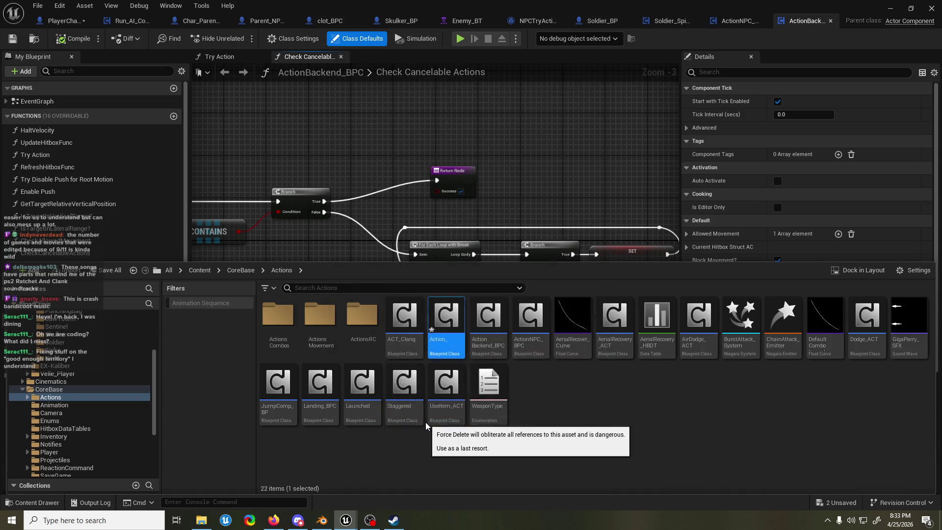
left_click(491, 344)
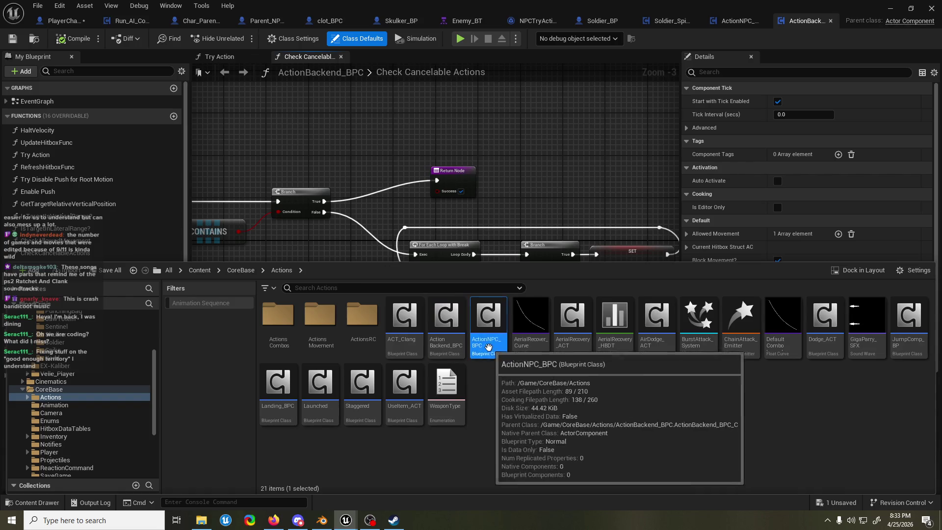
right_click(492, 343)
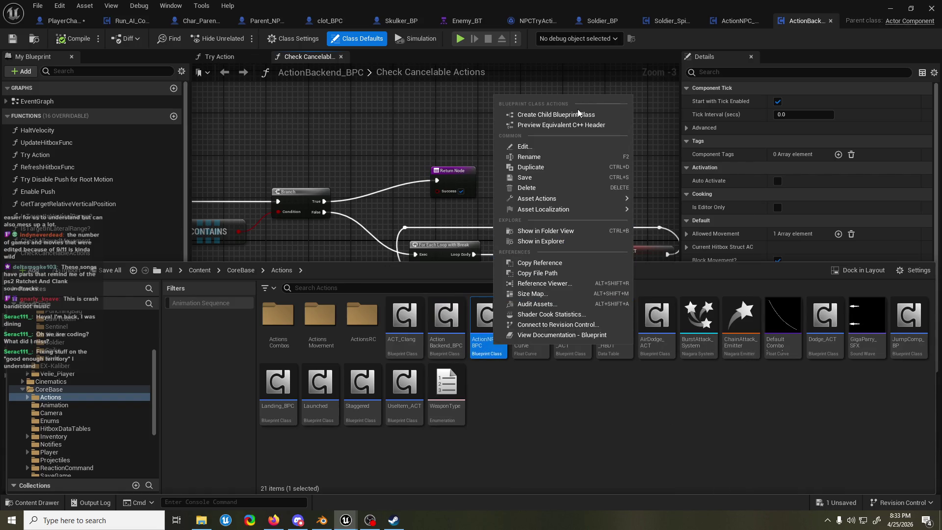
Step: Create a child blueprint of ActionNPC_BPC named ACT_NPCAttack
left_click(578, 110)
key("Home")
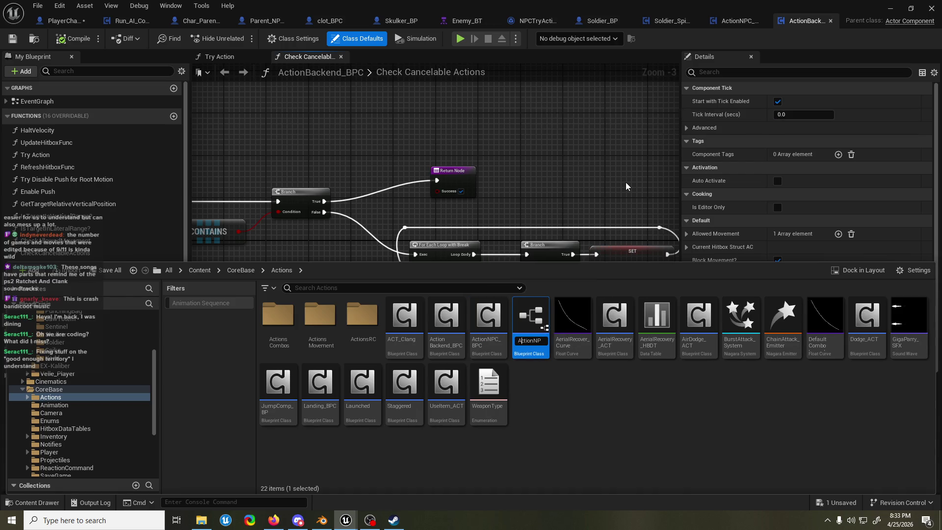
key("Right")
key("Right")
key("Right")
type("ttack")
type("NP")
key("Home")
type("NPC")
type("ACT_")
type("NPCAtta")
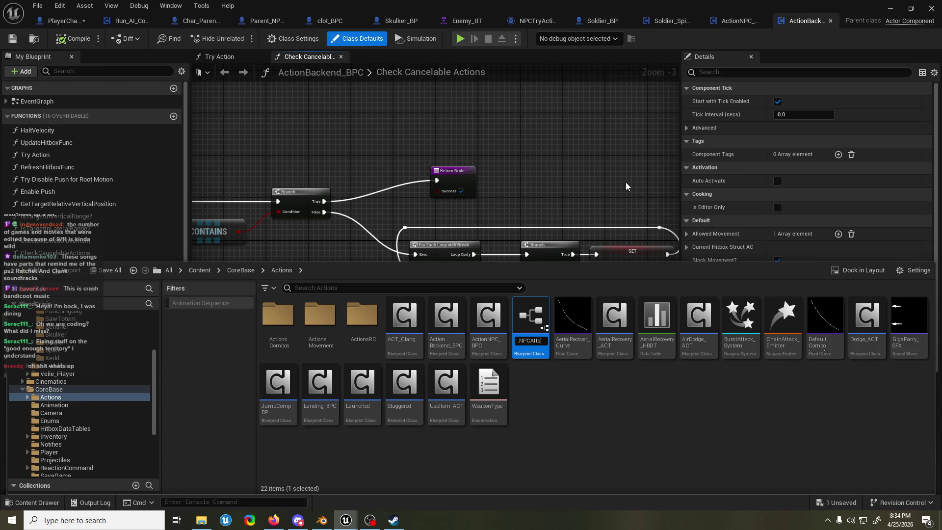
type("ck")
key("Return")
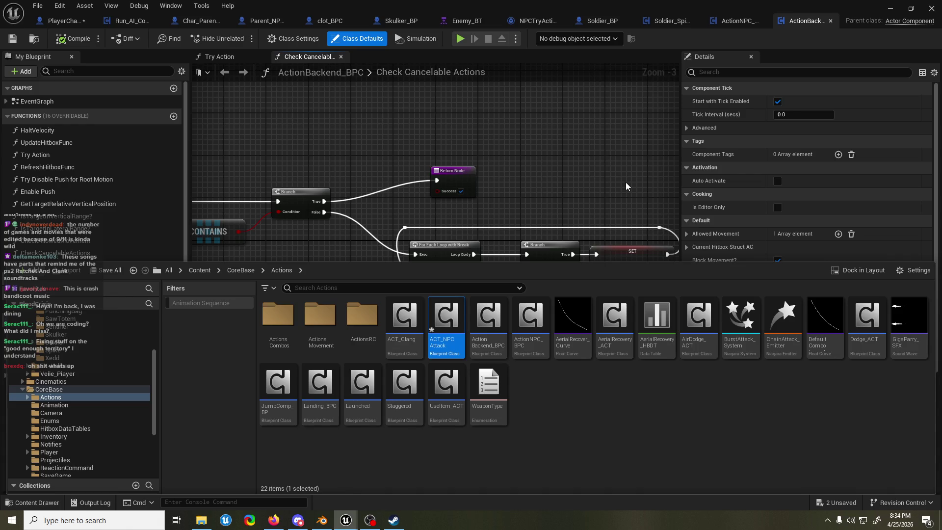
Step: Rename the new blueprint to NpcAttack_ACT and save all assets
key("F2")
type("NpcAttack")
type("_ACT")
key("Return")
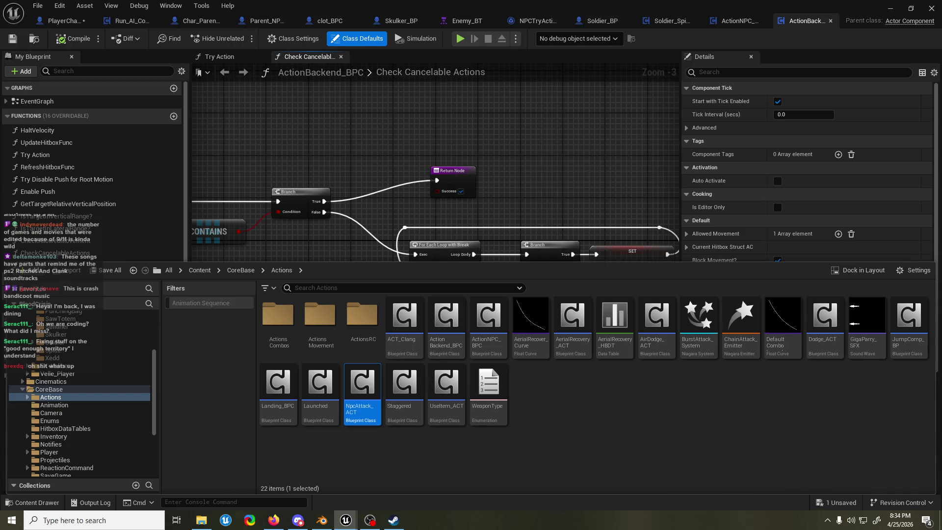
key("ctrl+s")
scroll(321, 272, "down", 4)
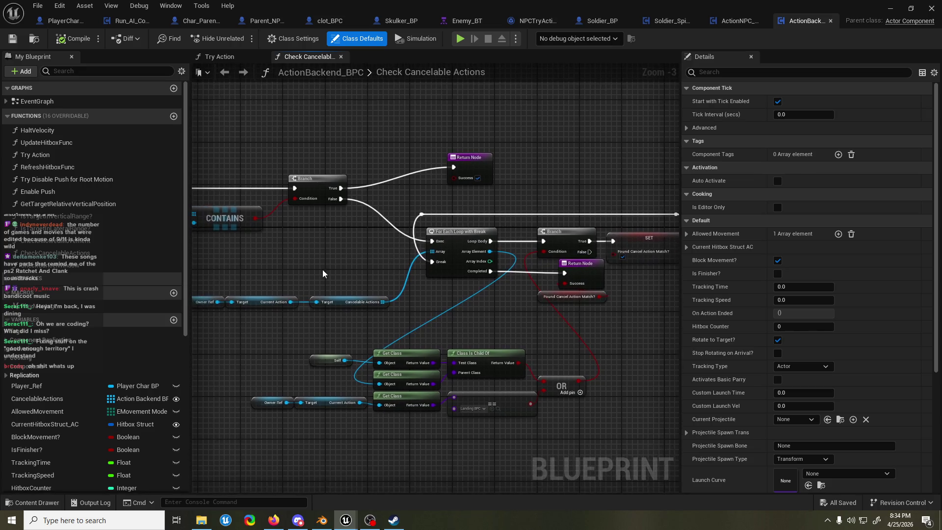
Step: Rename ActionNPC_BPC to NpcAction_ACT
scroll(397, 255, "up", 4)
scroll(440, 255, "down", 2)
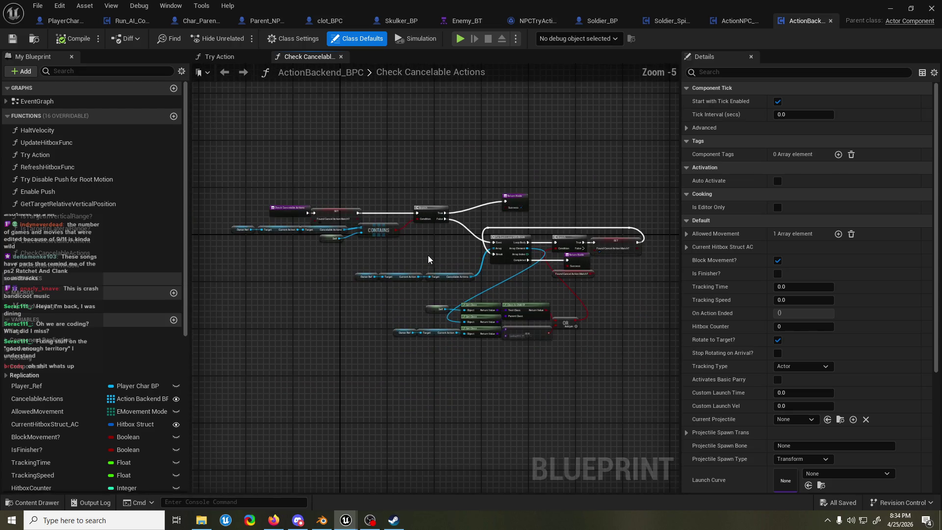
scroll(427, 255, "up", 3)
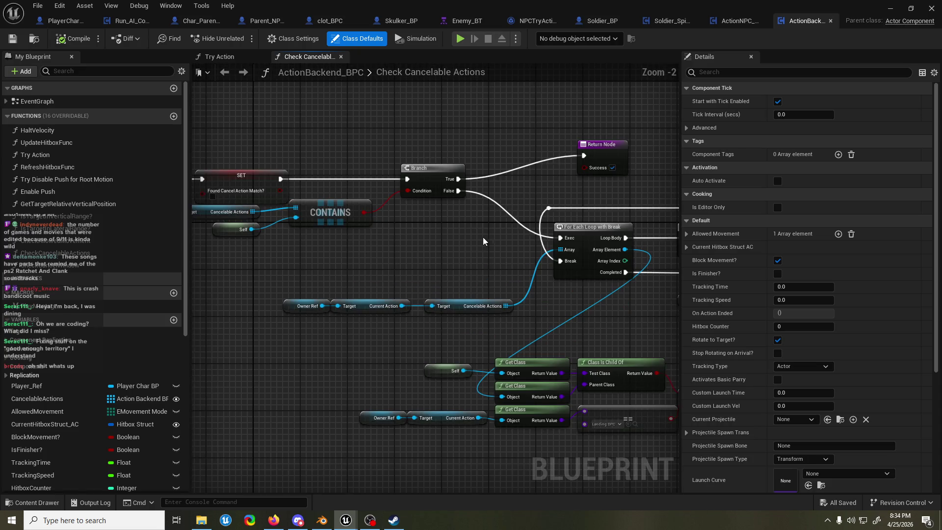
mouse_move(376, 246)
left_mouse_down()
mouse_move(317, 246)
mouse_move(391, 256)
left_mouse_up()
scroll(387, 245, "down", 3)
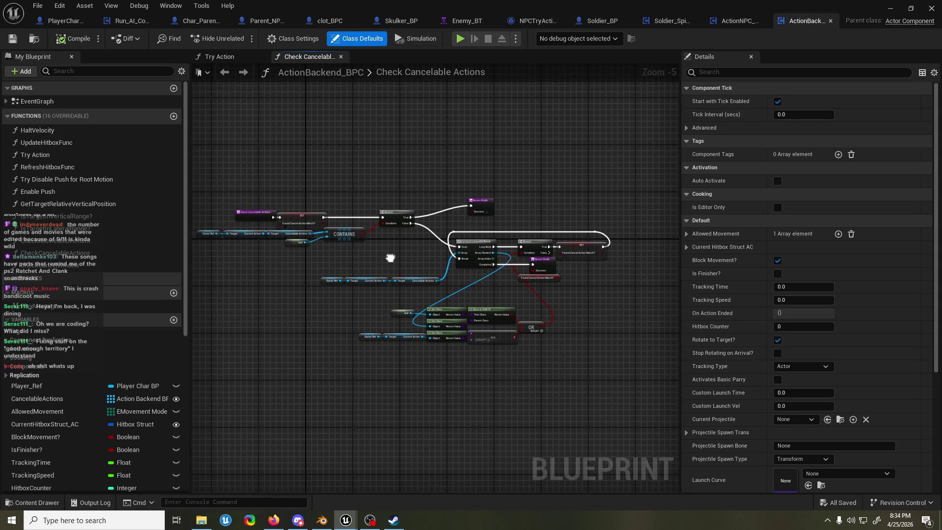
left_click_drag(432, 186, 473, 184)
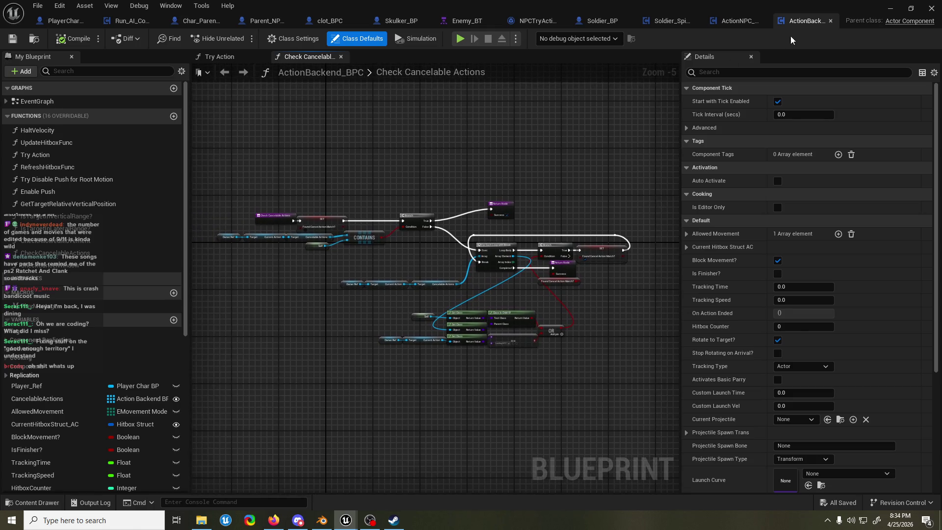
left_click(34, 502)
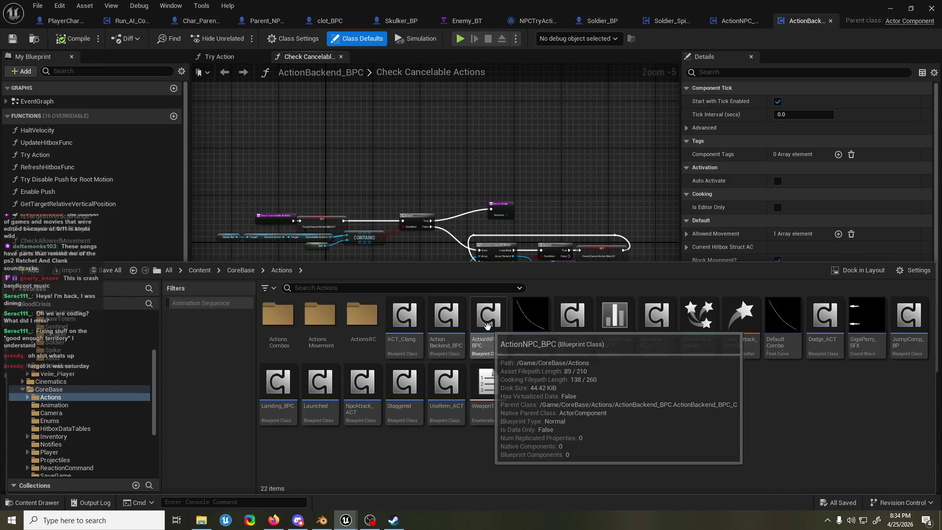
left_click(488, 326)
key("F2")
type("NPC")
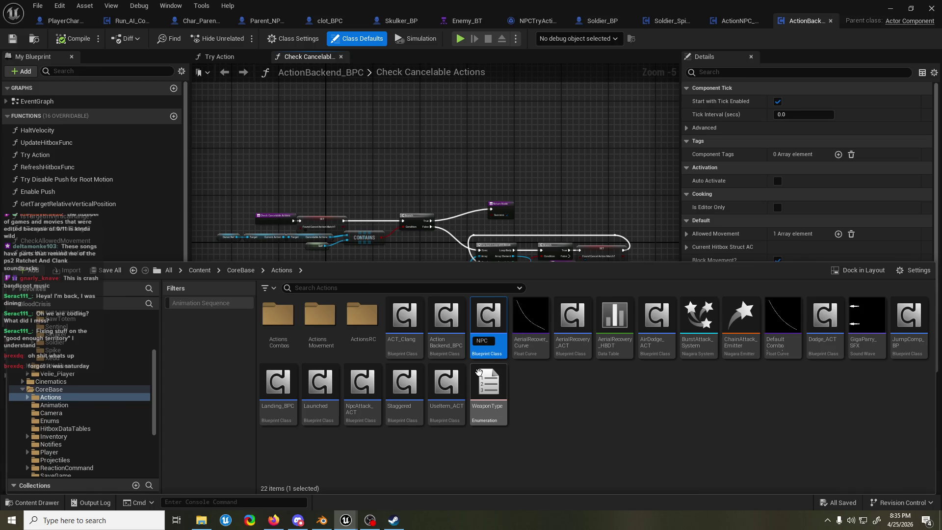
key("BackSpace")
key("BackSpace")
type("pcActop")
key("BackSpace")
type("_ACT")
key("Return")
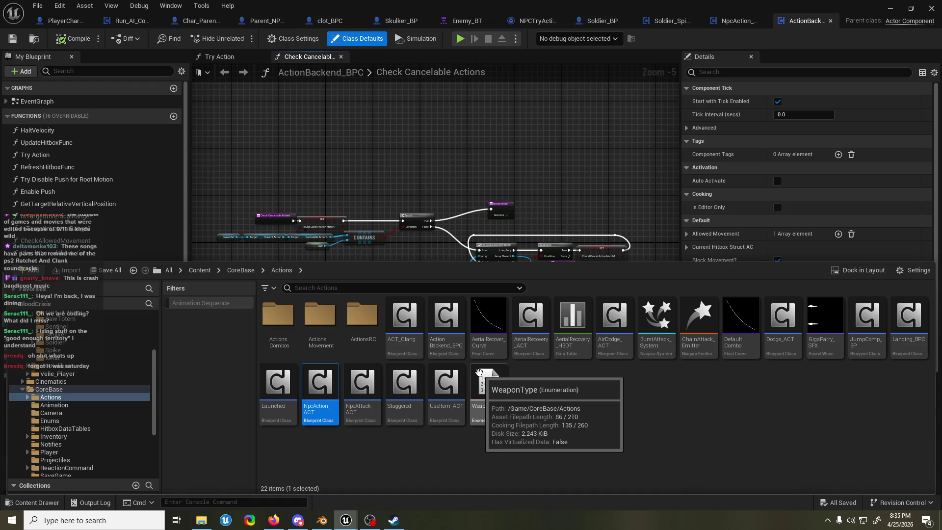
Step: Rename NpcAttack_ACT to NpcAttackAction_ACT
left_click(360, 423)
left_click(360, 409)
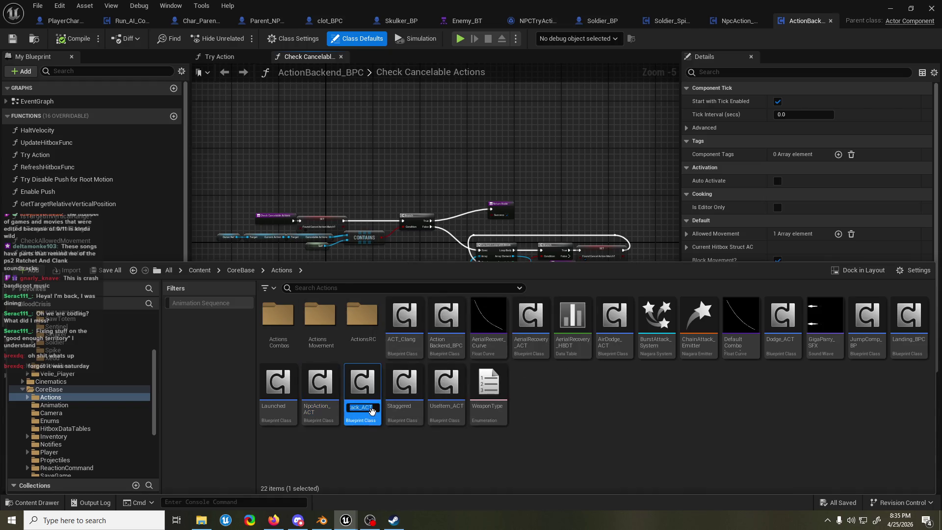
left_click(363, 411)
type("ction")
key("Return")
left_click(553, 413)
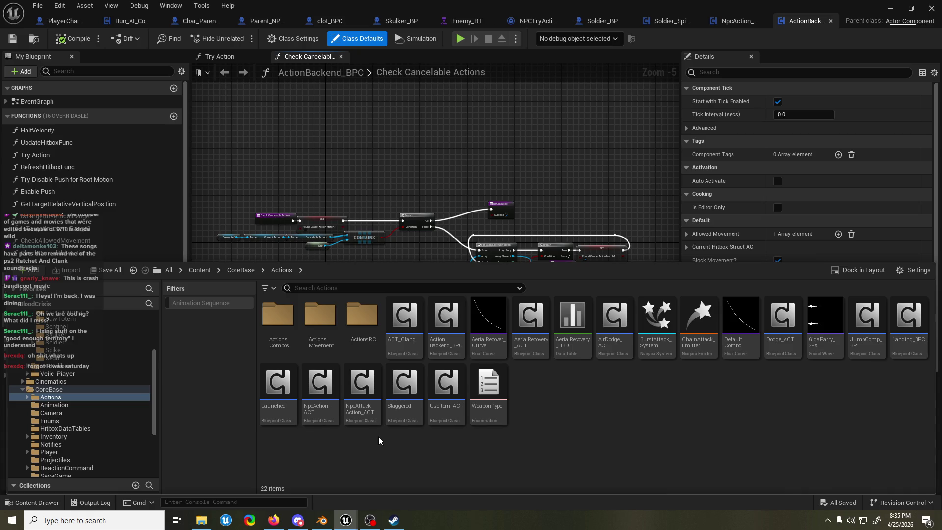
Step: Reparent Soldier_SpikeSlash to Npc Attack Action ACT and save it
left_click(406, 177)
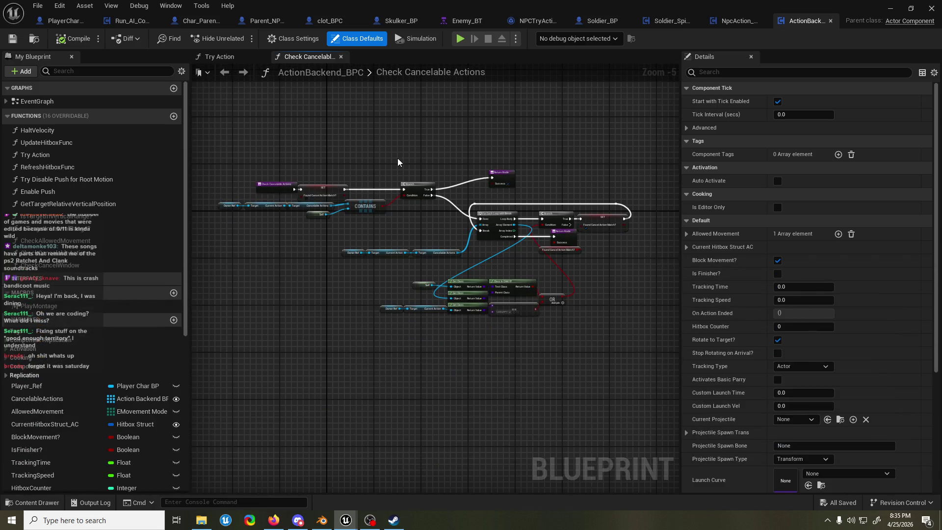
left_click(660, 19)
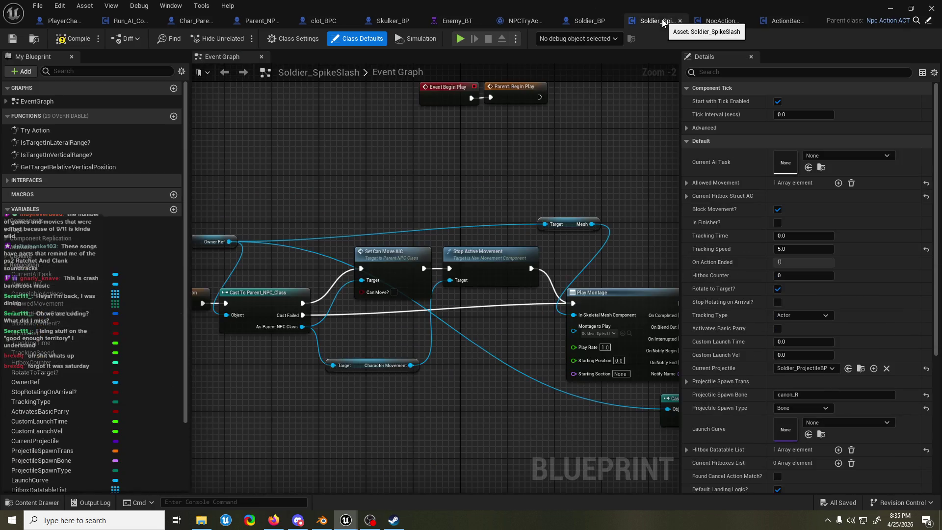
left_click_drag(572, 172, 530, 188)
left_click(294, 39)
left_click(799, 101)
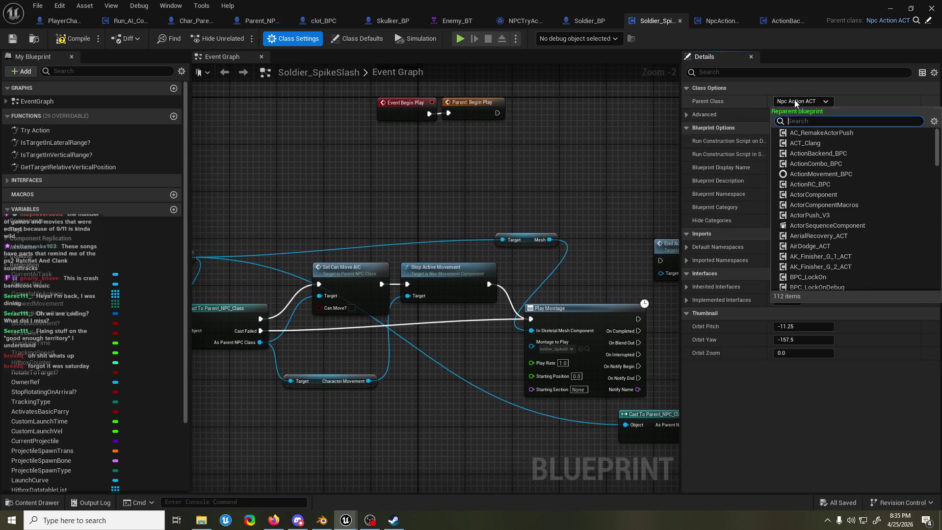
type("npc attack")
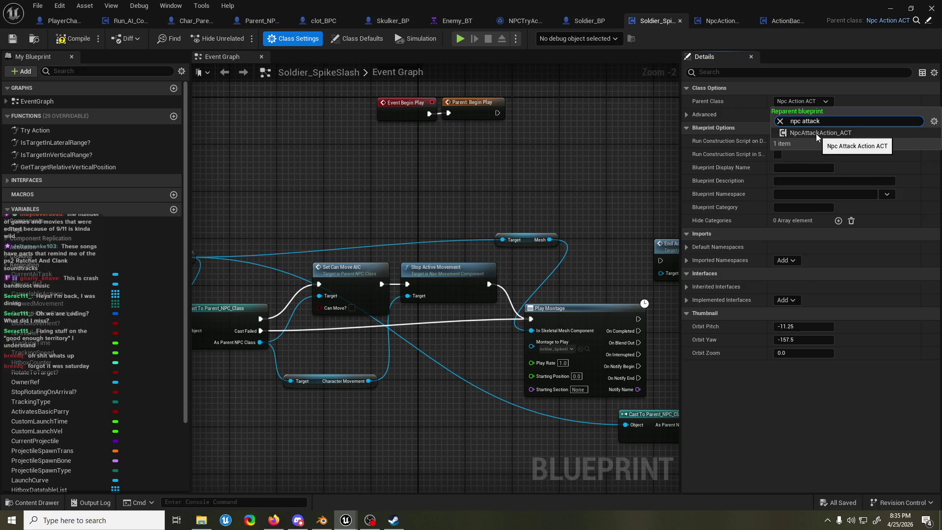
left_click(816, 134)
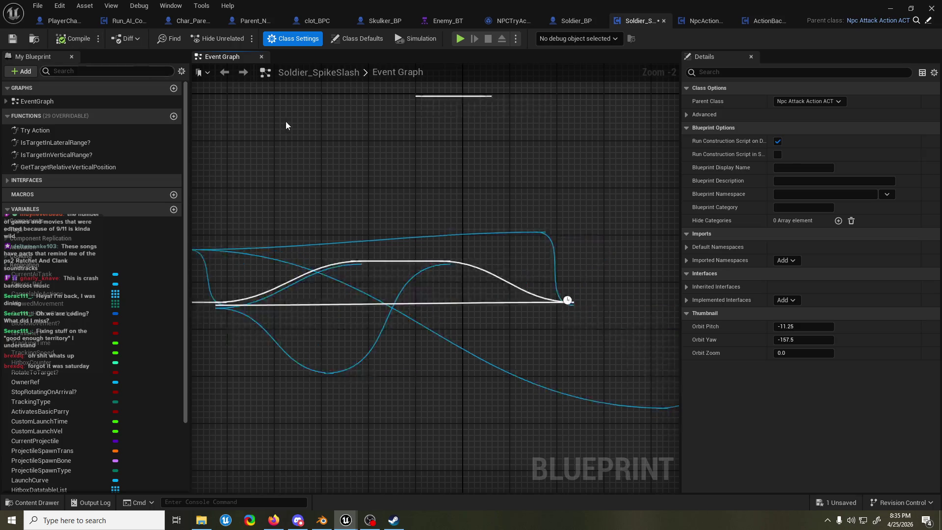
key("ctrl+s")
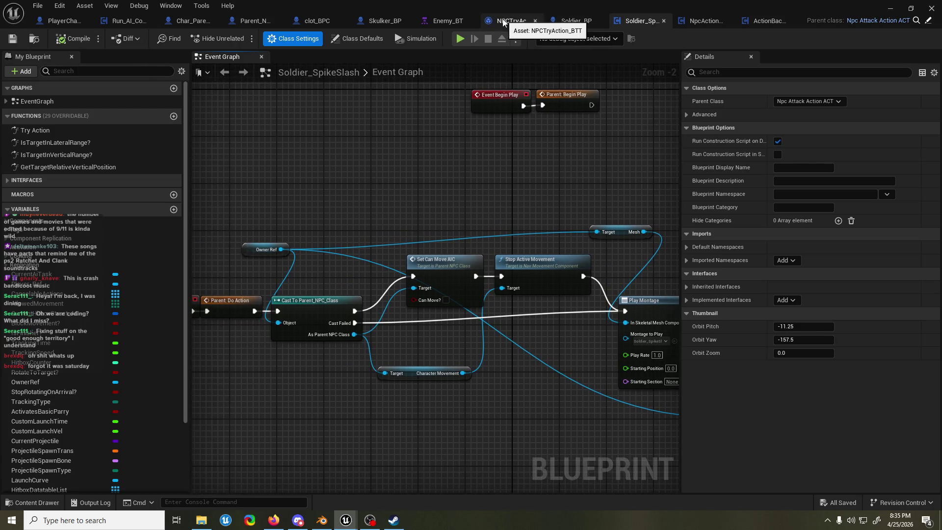
left_click(510, 20)
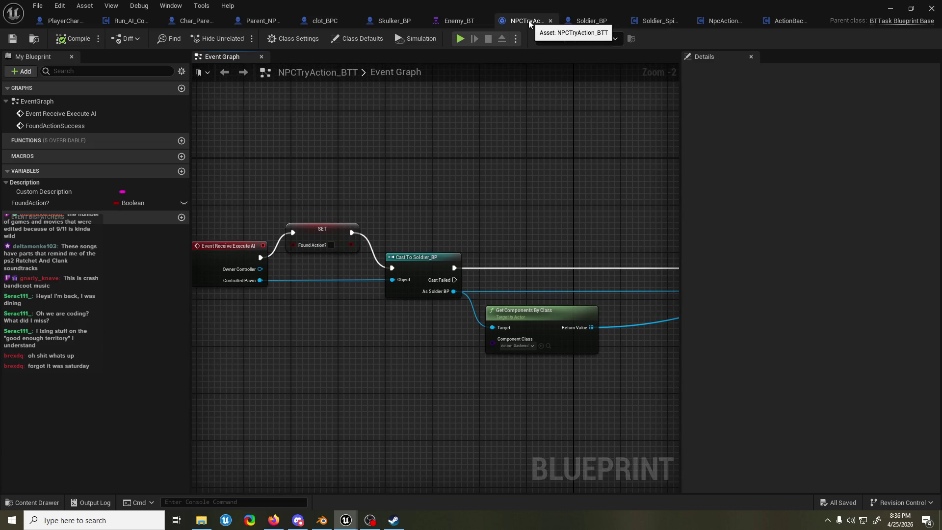
Step: Rename the NPCTryAction_BTT task to NPCTryAttack_BTT
left_click(31, 503)
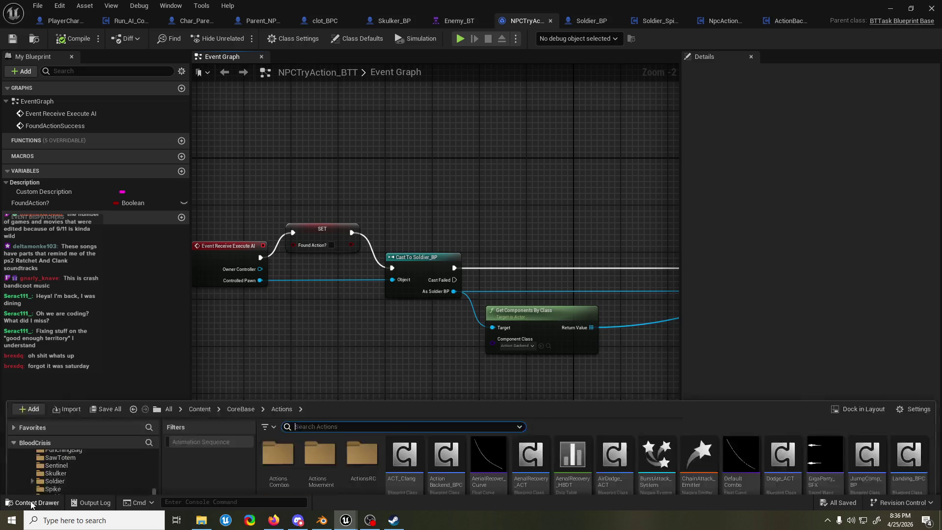
left_click(517, 190)
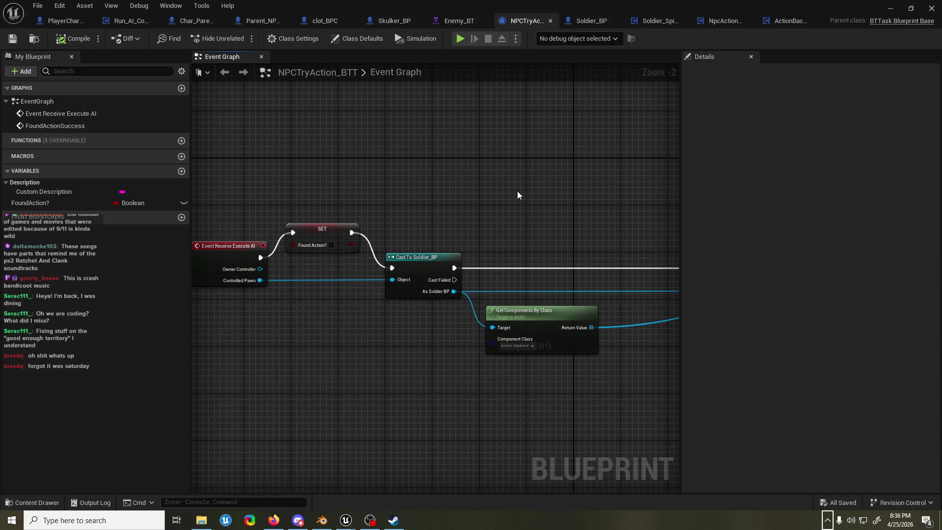
key("ctrl+b")
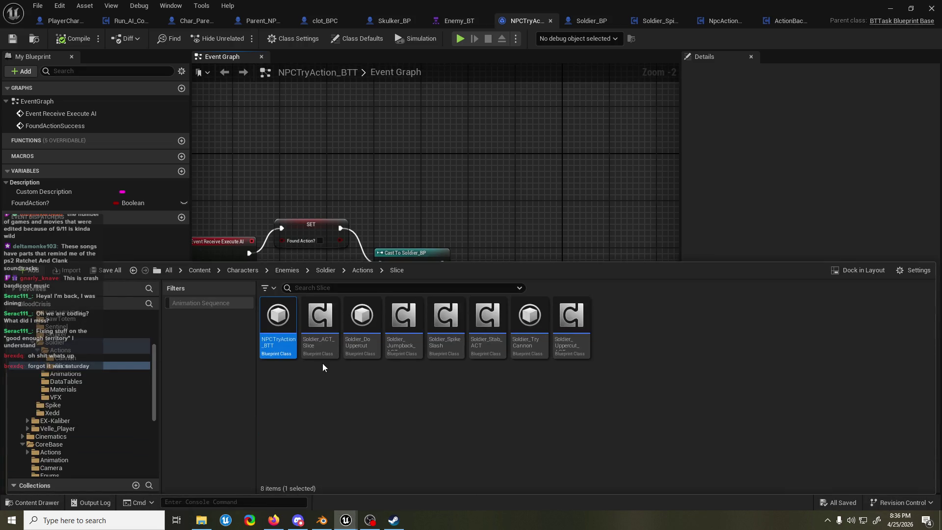
left_click(278, 341)
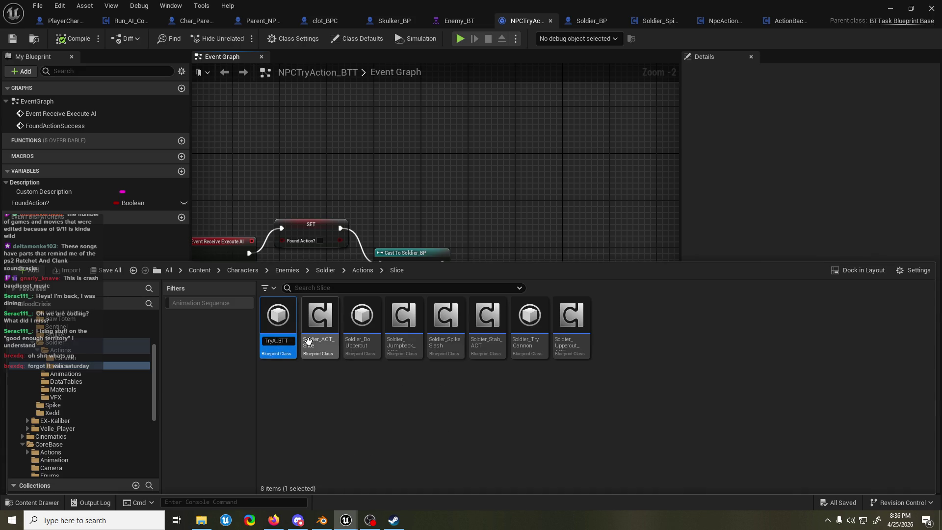
type("ttack")
key("Return")
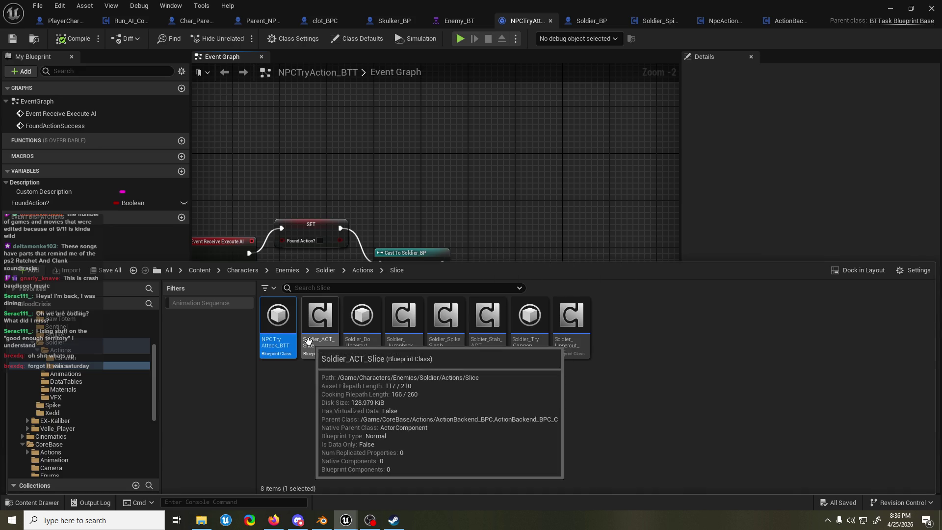
left_click(476, 191)
Step: Delete the Cast To Soldier_BP node from the task's event graph
mouse_move(419, 243)
left_mouse_down()
mouse_move(393, 229)
mouse_move(424, 208)
mouse_move(415, 235)
left_mouse_up()
left_click(415, 237)
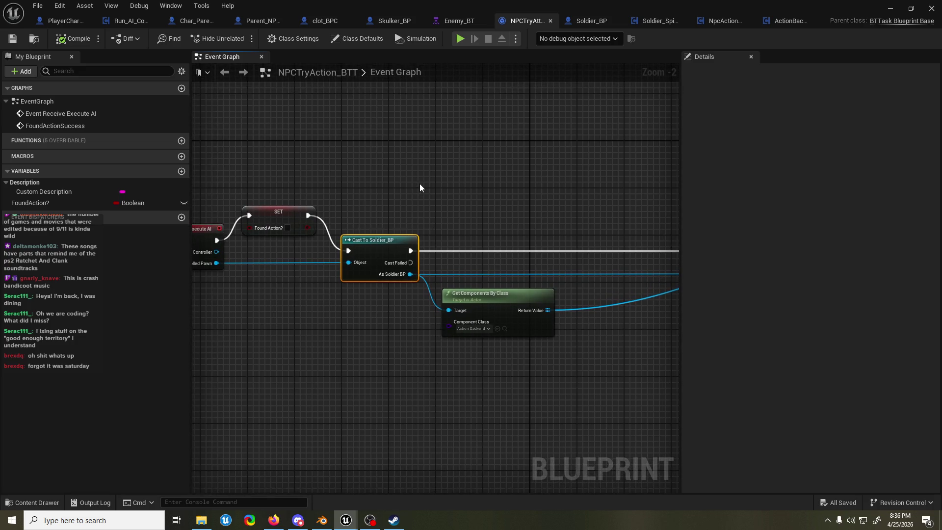
key("Delete")
Step: Add Get Owner from Controlled Pawn and cast it To Parent_NPC_Class
left_click_drag(420, 184, 438, 190)
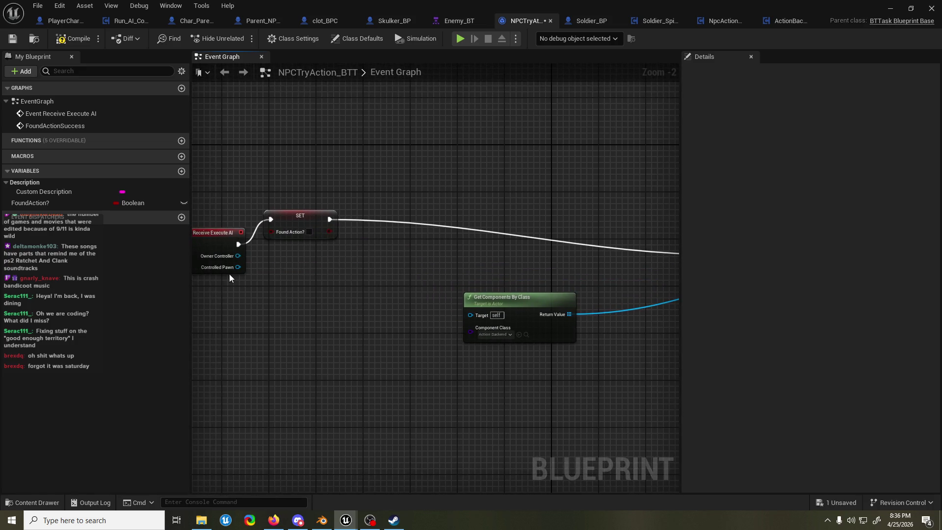
mouse_move(238, 267)
left_mouse_down()
mouse_move(273, 283)
mouse_move(252, 285)
mouse_move(257, 308)
left_mouse_up()
key("Escape")
right_click(278, 275)
type("geto")
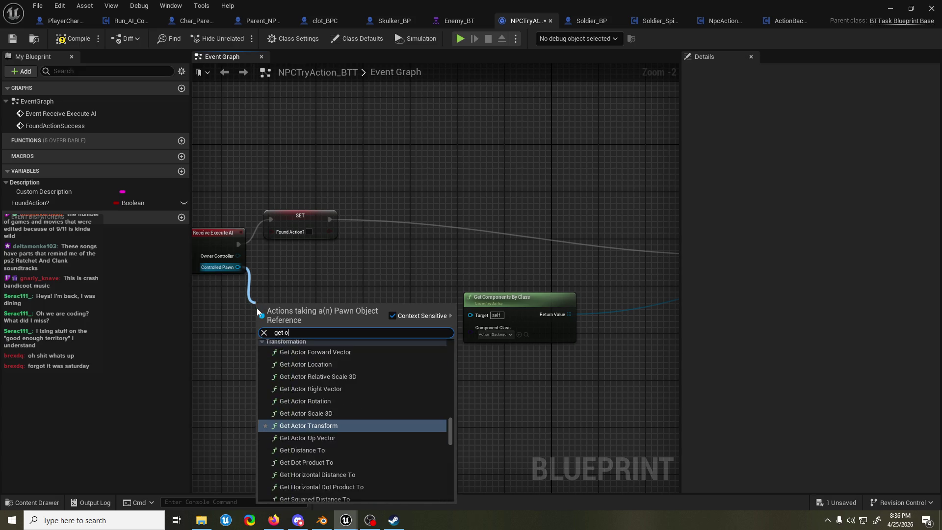
key("Return")
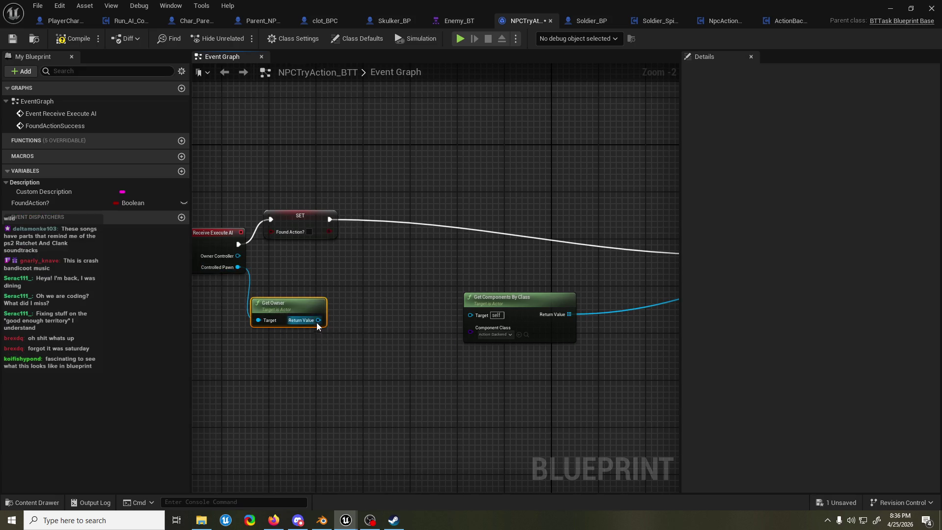
left_click_drag(319, 320, 349, 282)
type("cast to")
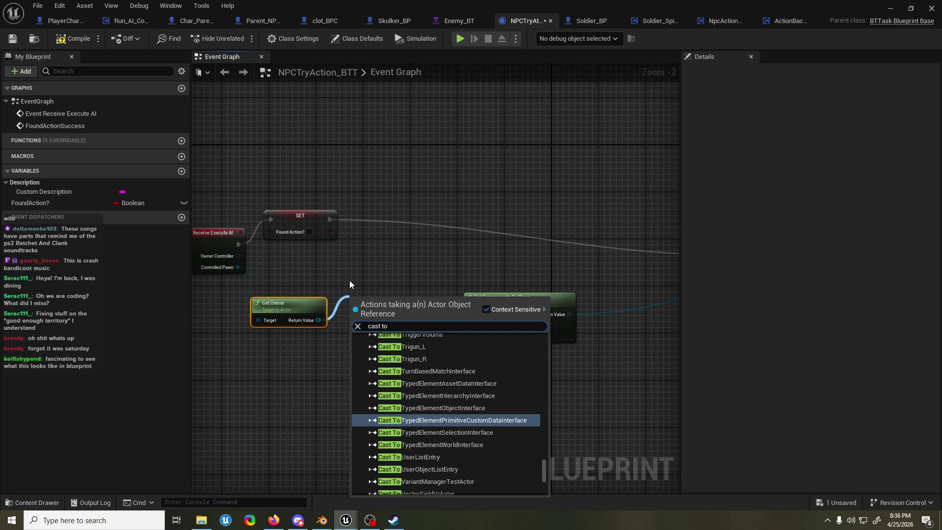
type(" parent")
key("Return")
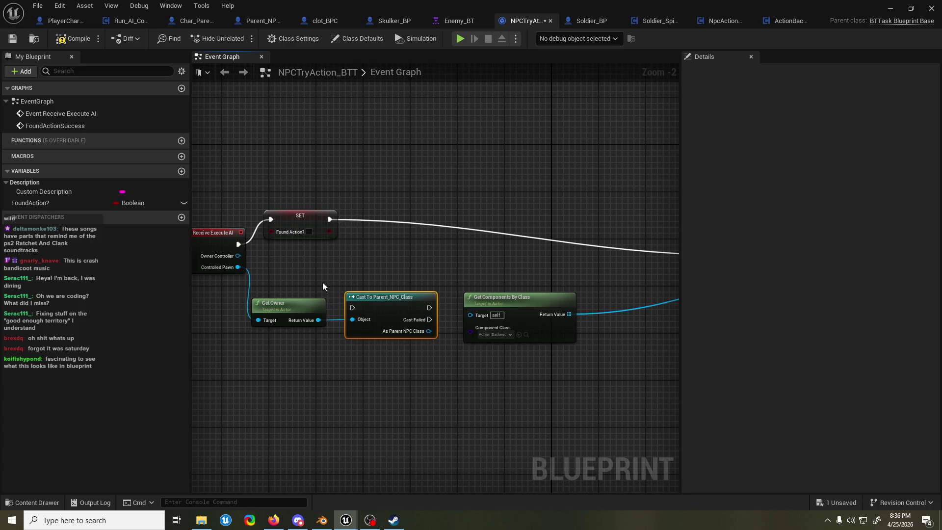
Step: Replace the old Get Components By Class node with a new one on the cast result
left_click_drag(392, 296, 399, 208)
left_click_drag(326, 226, 358, 219)
left_click_drag(554, 302, 487, 308)
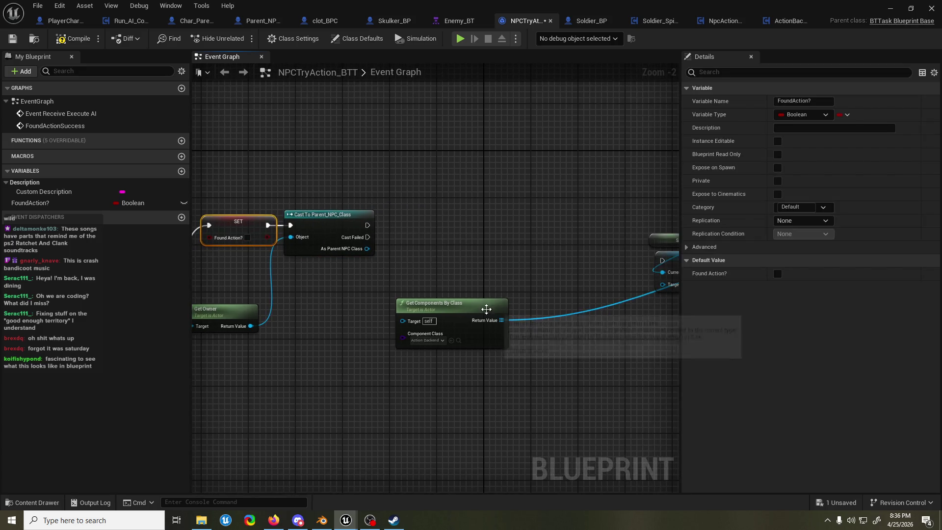
left_click(487, 309)
key("Delete")
right_click(393, 334)
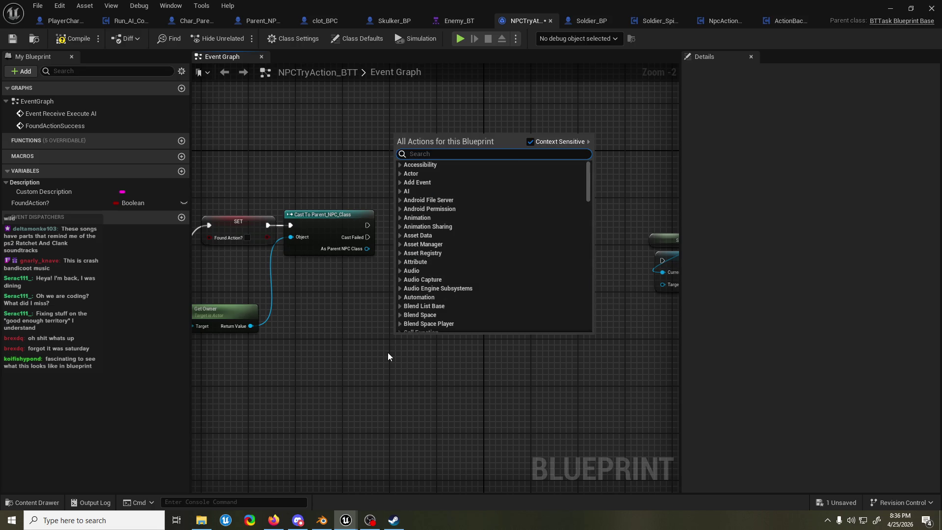
key("Escape")
left_click_drag(367, 248, 345, 336)
type("get components by cl")
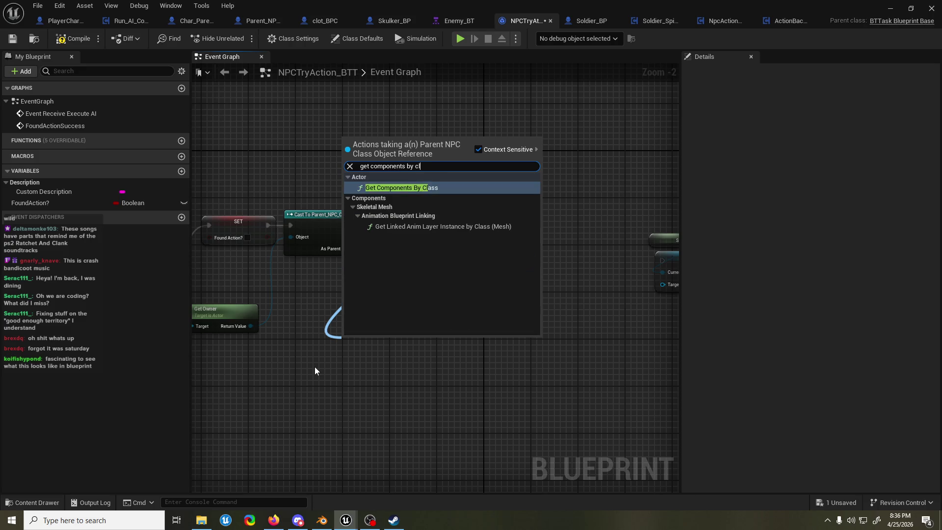
key("Return")
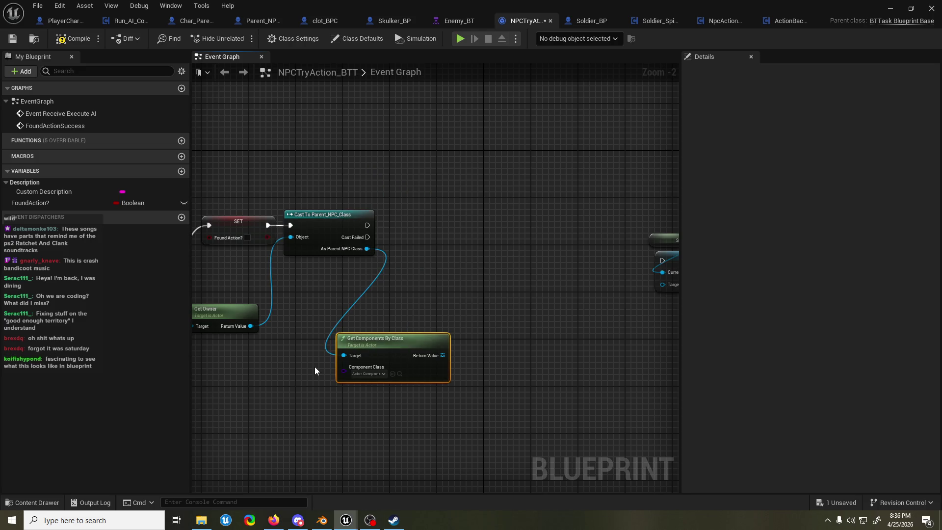
Step: Set the component class to NpcAttackAction_ACT and wire the cast and components into SET
left_click(377, 374)
type("attack")
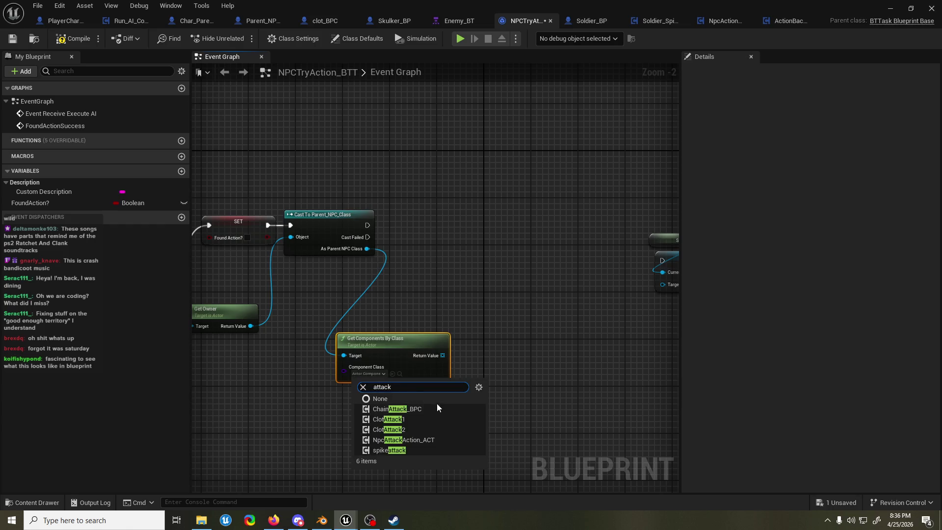
left_click(430, 439)
mouse_move(362, 369)
left_mouse_down()
mouse_move(494, 342)
mouse_move(590, 303)
mouse_move(668, 302)
mouse_move(543, 347)
mouse_move(488, 292)
left_mouse_up()
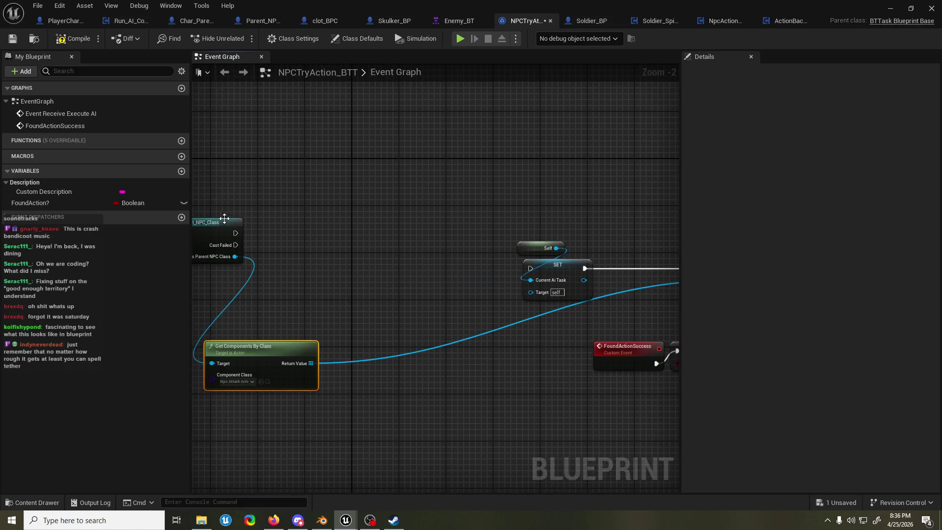
left_click_drag(235, 233, 533, 269)
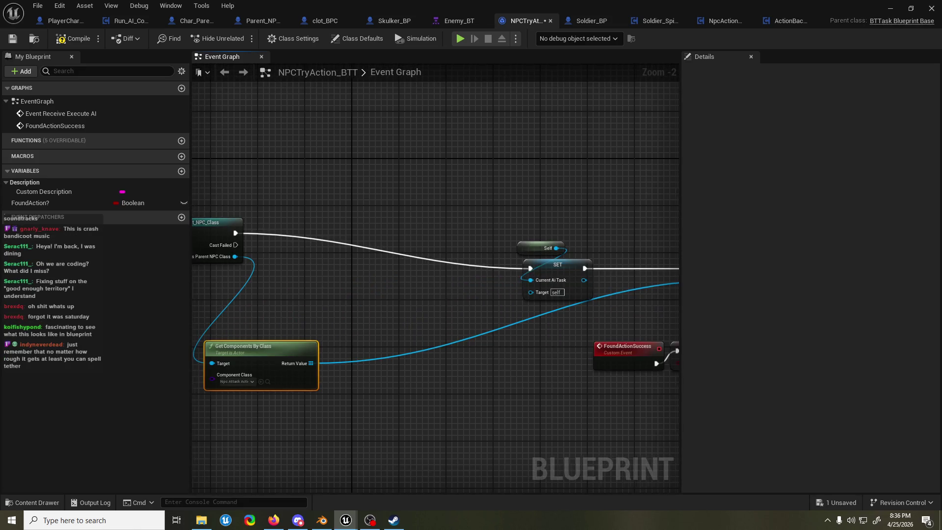
scroll(453, 298, "down", 2)
mouse_move(228, 227)
left_mouse_down()
mouse_move(423, 337)
mouse_move(552, 353)
left_mouse_up()
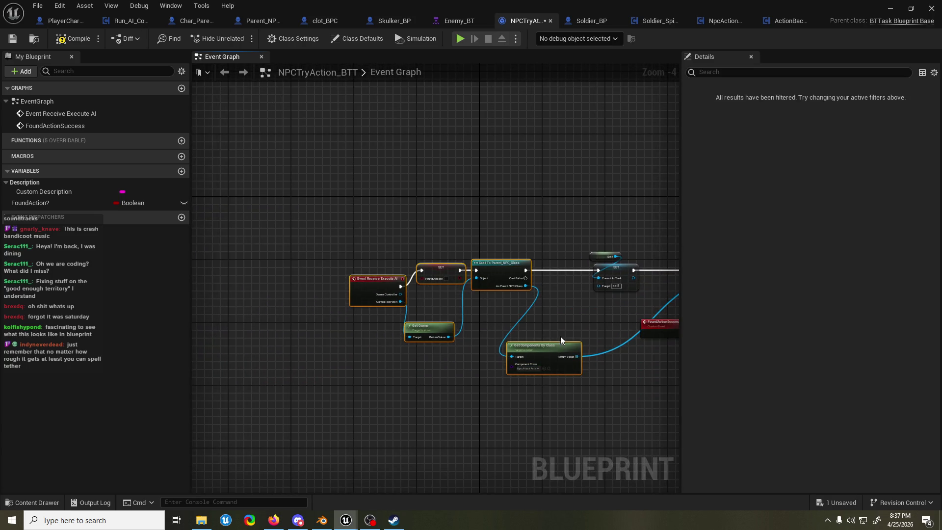
left_click(547, 317)
scroll(546, 317, "up", 5)
left_click_drag(398, 250, 574, 251)
Step: Reposition Get Components By Class, then compile and save the task
left_click_drag(449, 130, 387, 133)
key("ctrl+s")
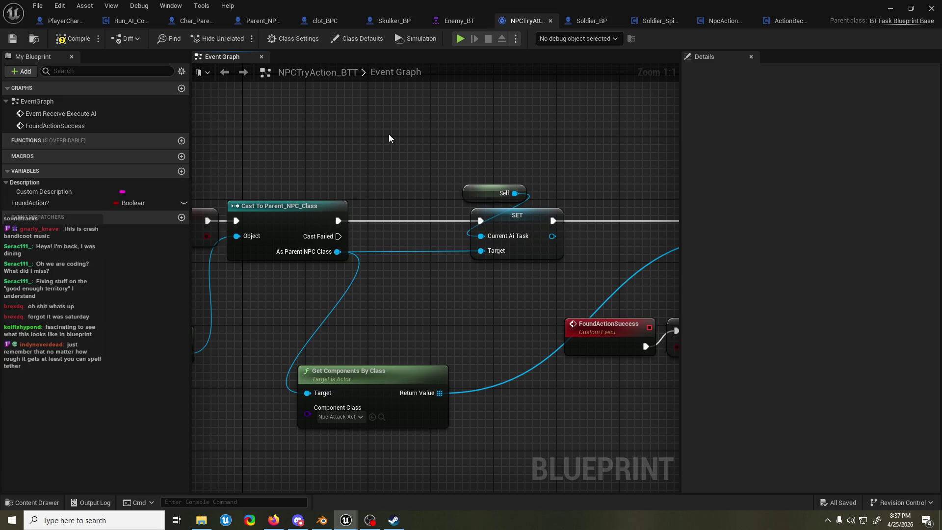
scroll(387, 140, "down", 6)
scroll(334, 238, "up", 3)
left_click_drag(422, 316, 455, 261)
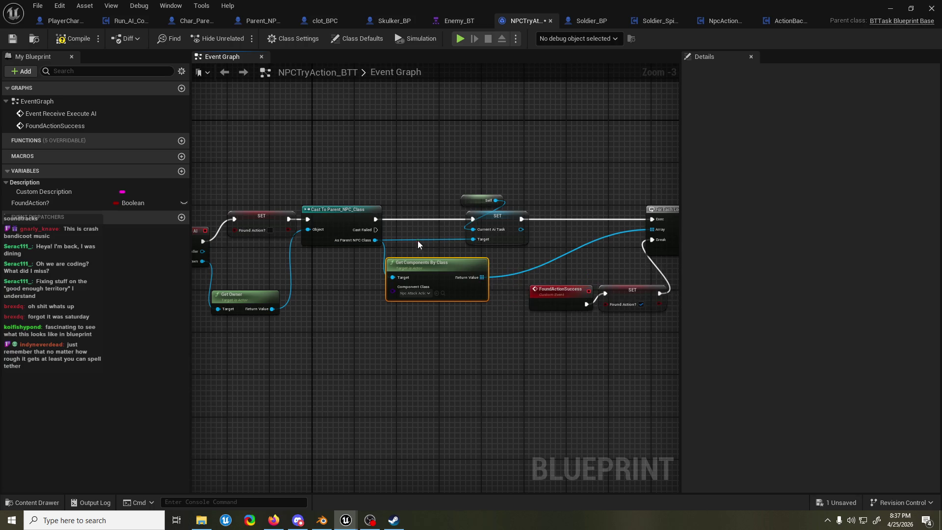
key("ctrl+s")
left_click(72, 38)
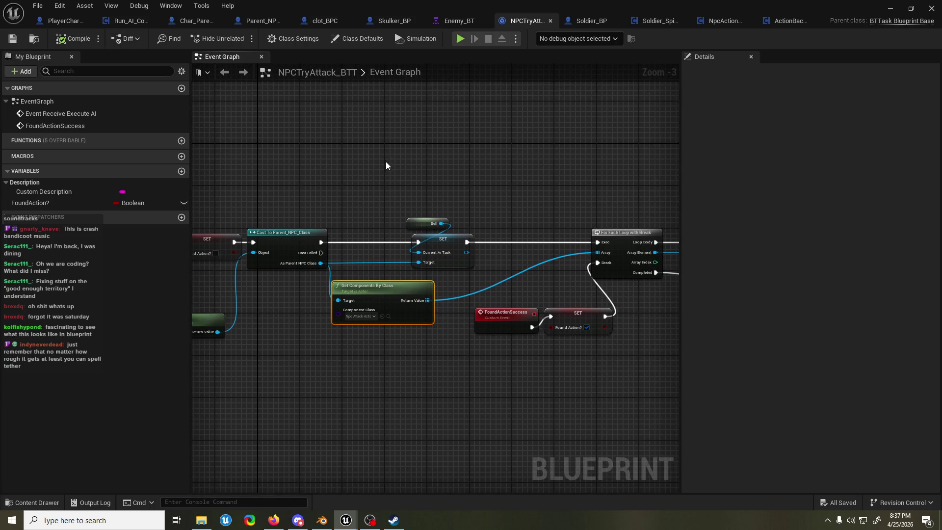
mouse_move(408, 219)
left_mouse_down()
mouse_move(400, 227)
mouse_move(368, 214)
mouse_move(619, 201)
left_mouse_up()
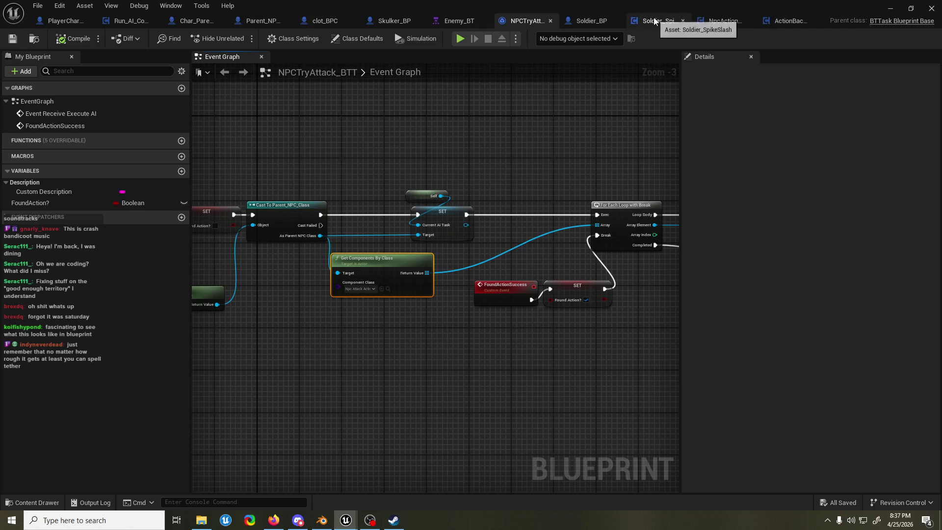
Step: Open Soldier_Uppercut_ACT from the Soldier/Actions/Slice folder
left_click(654, 21)
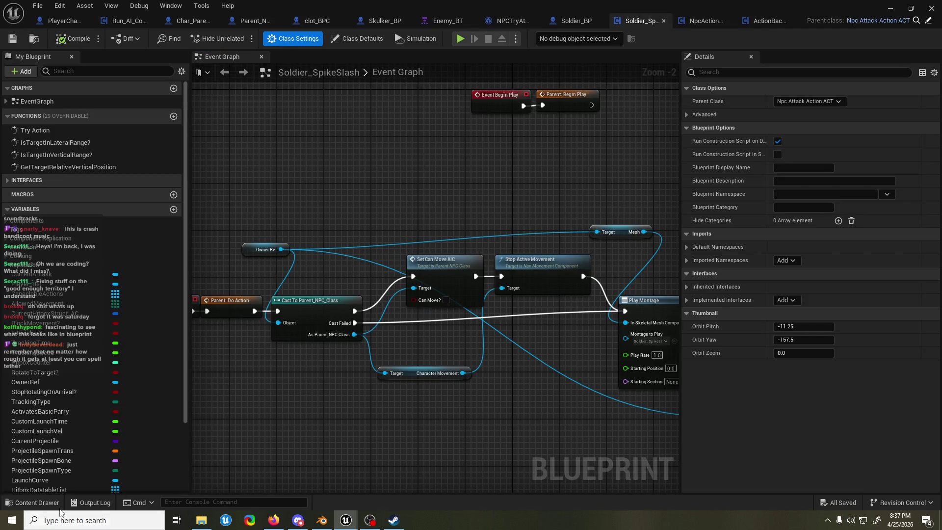
left_click(33, 502)
left_click(454, 185)
key("ctrl+space")
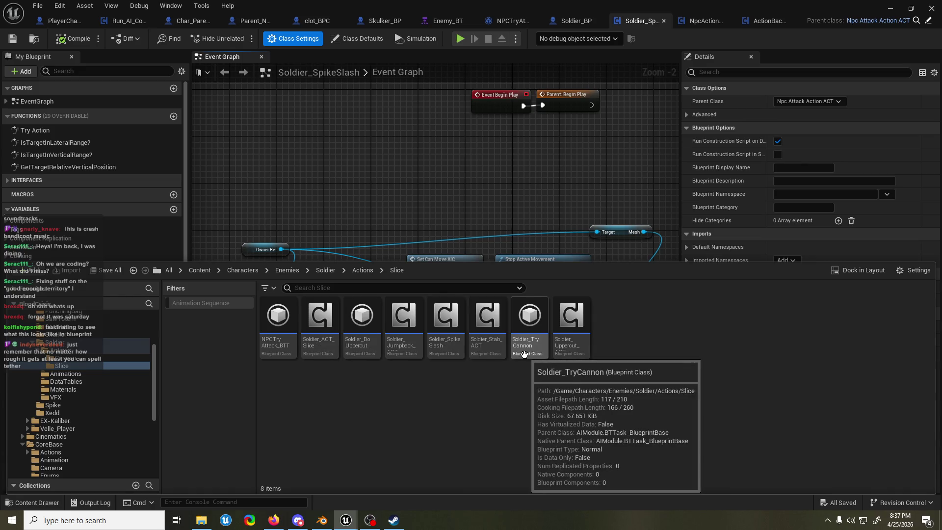
left_click(579, 337)
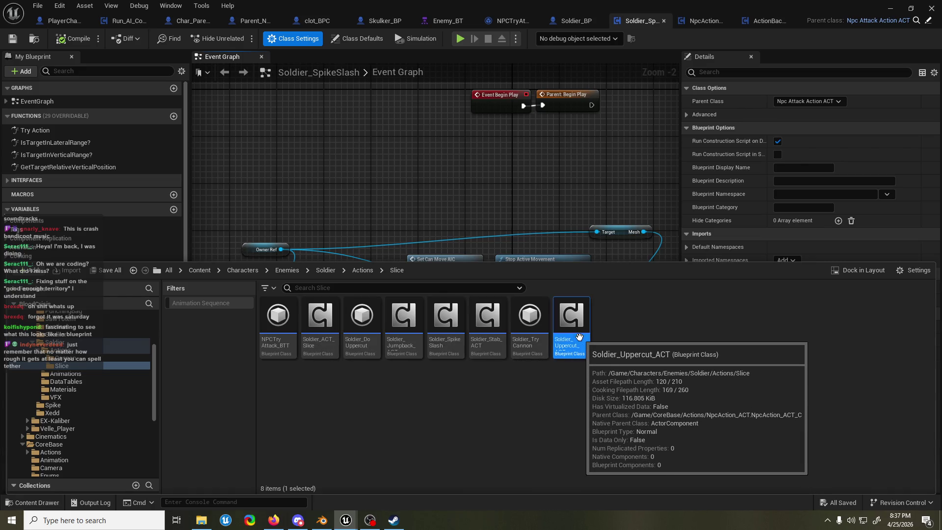
double_click(579, 336)
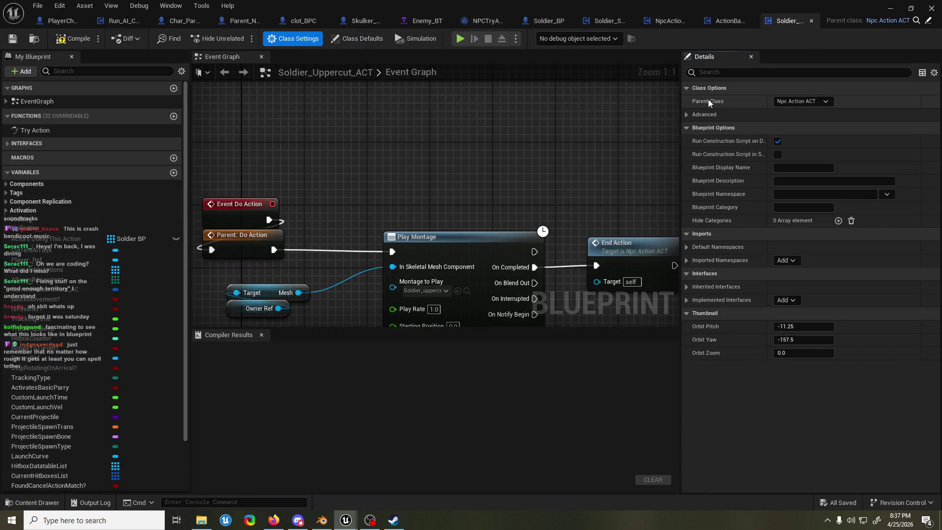
Step: Reparent Soldier_Uppercut_ACT to NpcAttackAction_ACT and save the blueprint
left_click(802, 101)
type("attack")
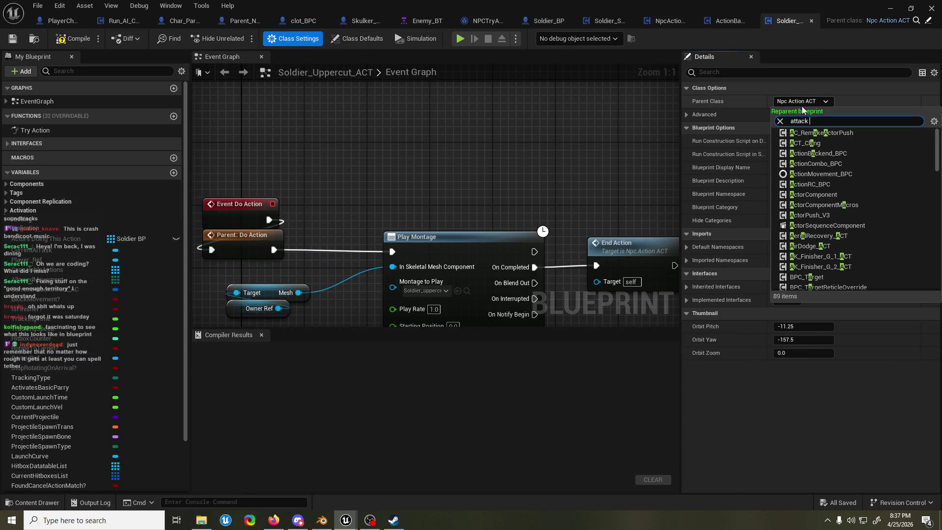
type("npc")
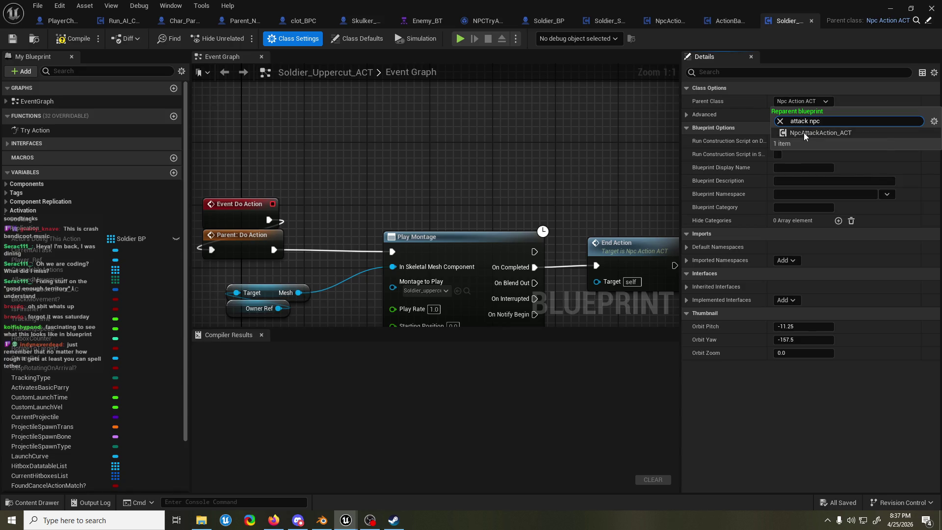
left_click(803, 133)
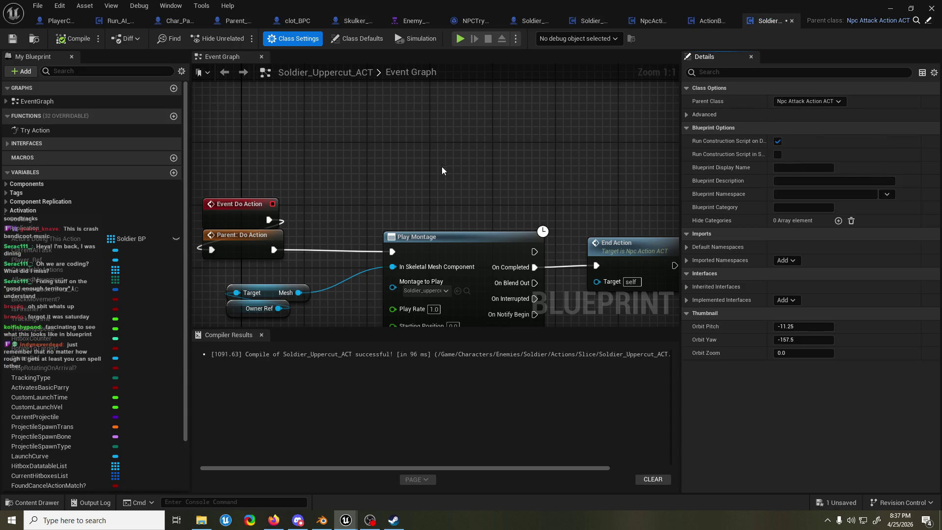
key("ctrl+s")
Step: Dismiss the compiler results and minimize the Soldier_Uppercut_ACT blueprint editor
left_click(261, 335)
scroll(426, 232, "down", 2)
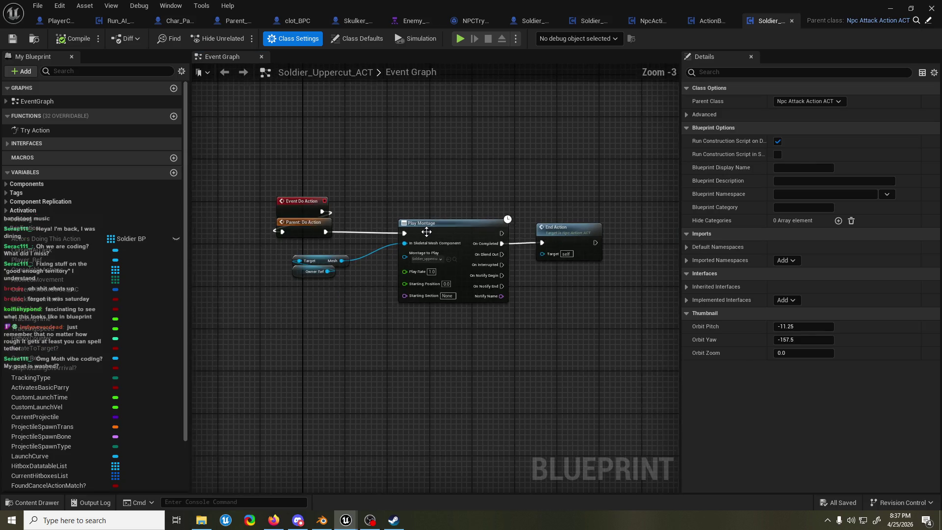
scroll(454, 202, "up", 2)
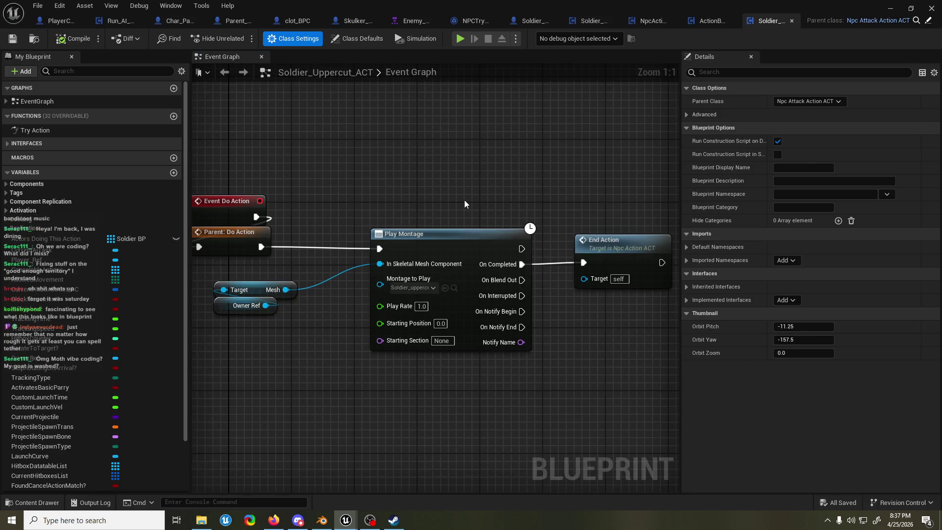
scroll(468, 199, "down", 1)
scroll(466, 209, "down", 1)
scroll(466, 210, "up", 2)
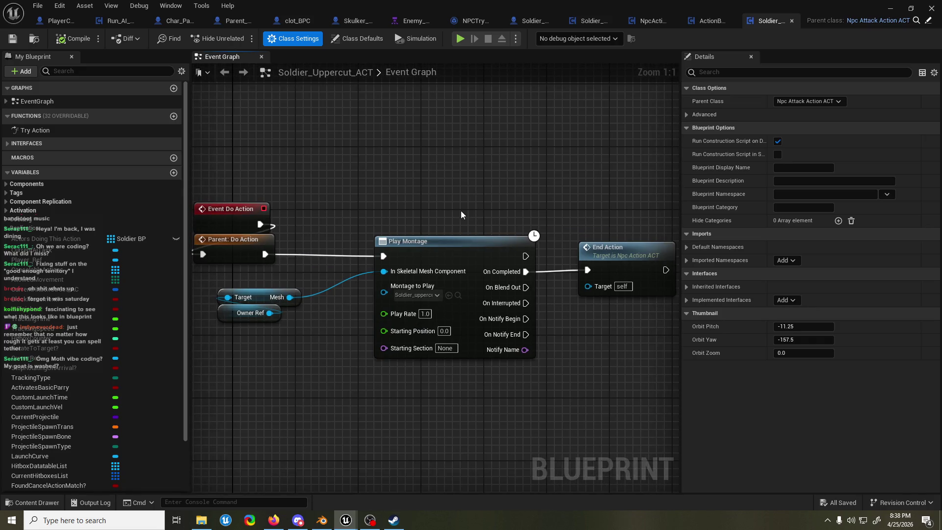
left_click(889, 9)
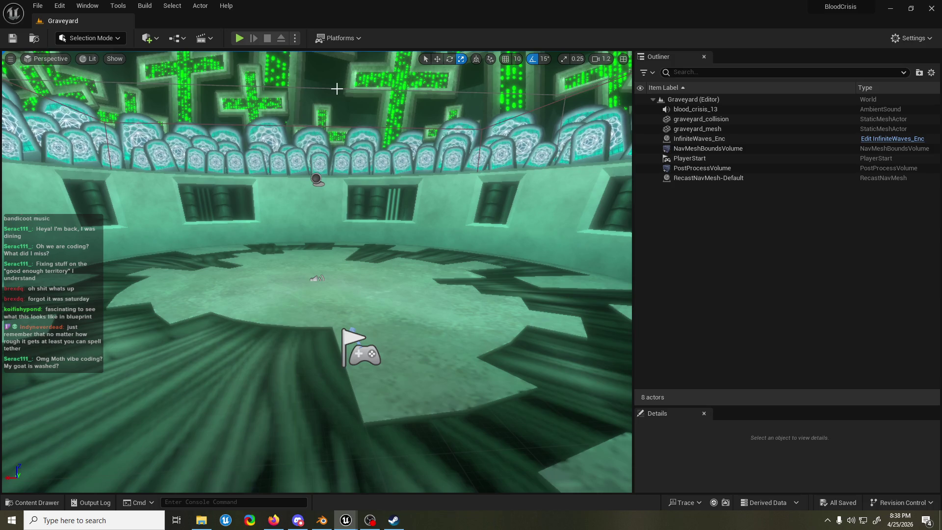
Step: Switch to File Explorer to display the cat gun.png image
left_click(201, 520)
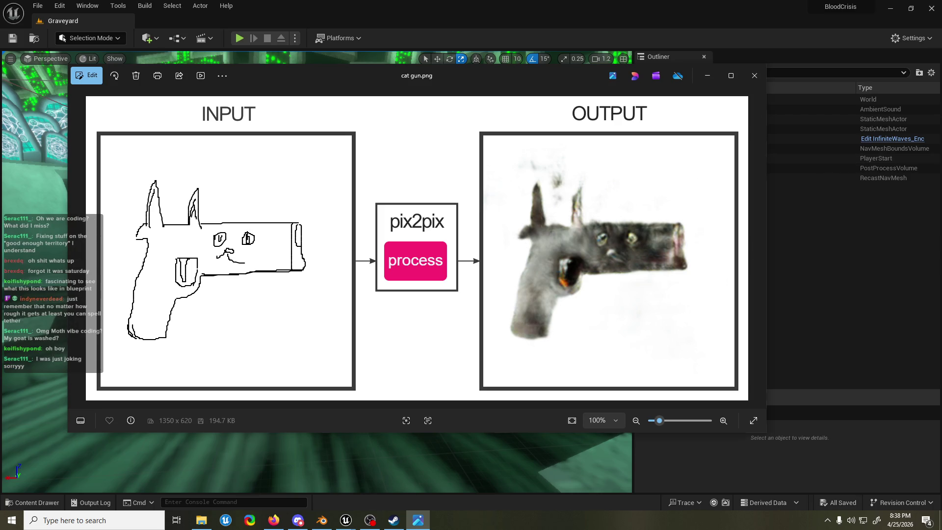
Step: Shift the cat gun.png viewer slightly left, then close it to reveal the Graveyard level
key("super+e")
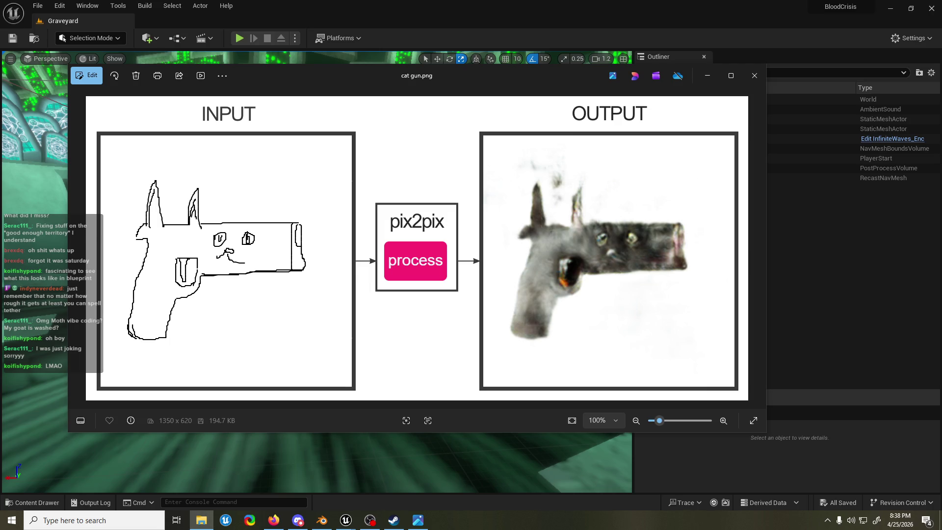
left_click_drag(507, 76, 493, 72)
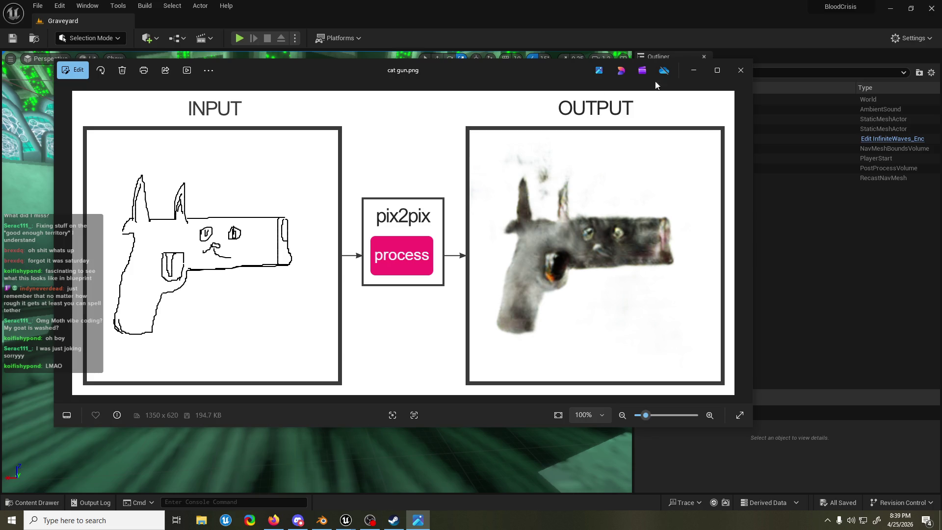
left_click(734, 71)
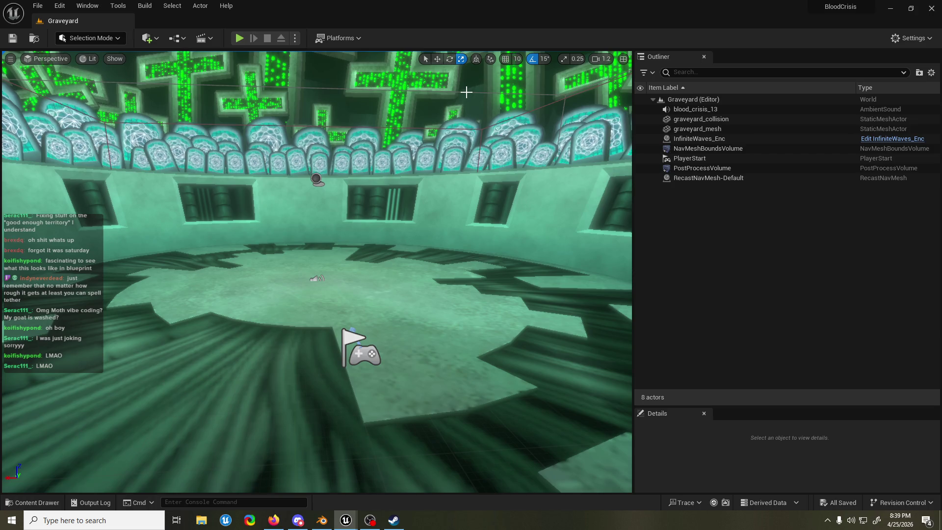
mouse_move(466, 92)
left_mouse_down()
mouse_move(431, 74)
mouse_move(470, 88)
left_mouse_up()
scroll(316, 271, "down", 2)
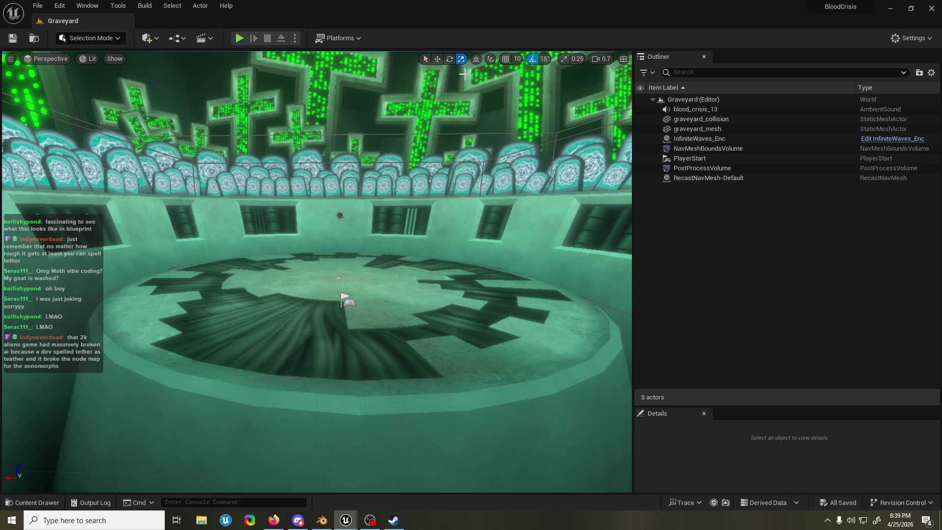
key("w")
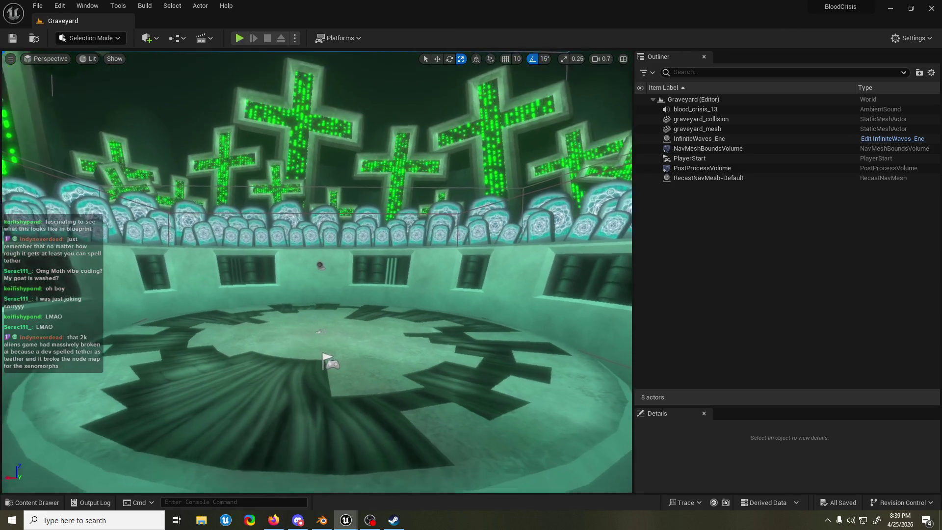
key("a")
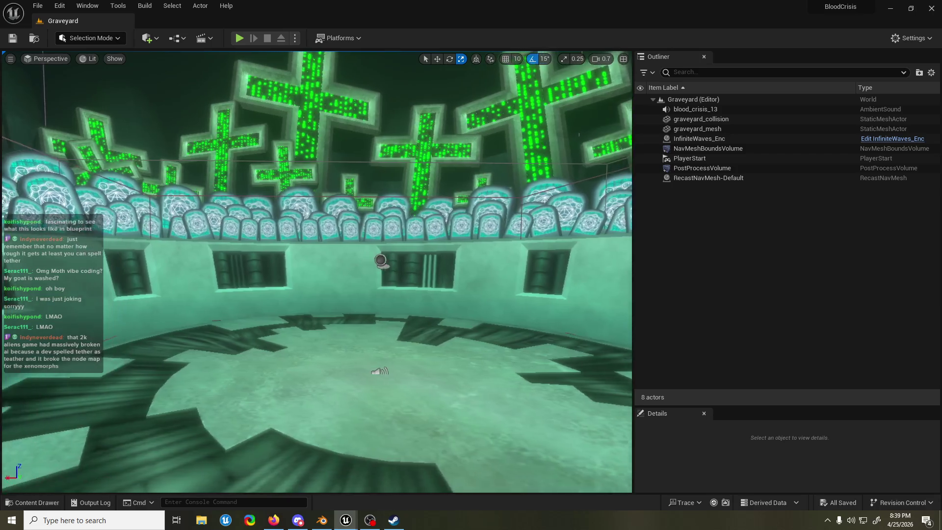
key("w")
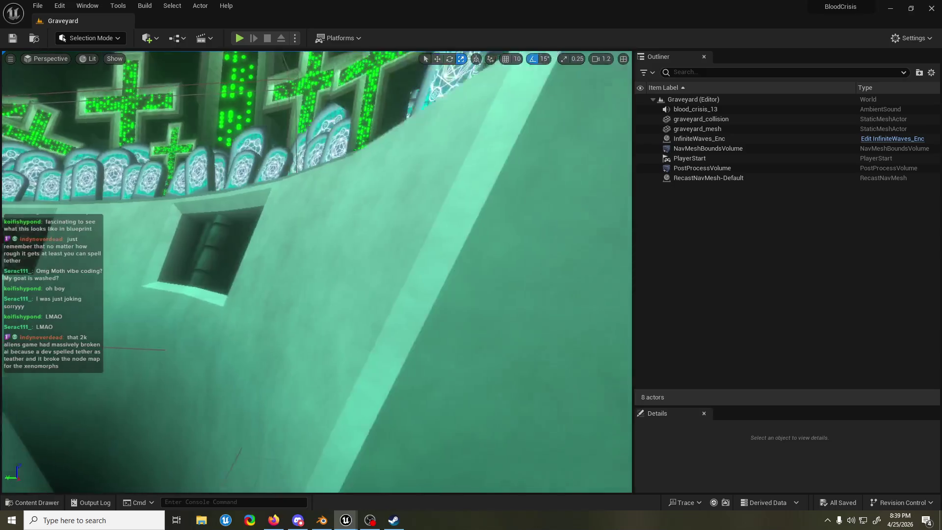
scroll(316, 271, "up", 2)
key("s")
key("w")
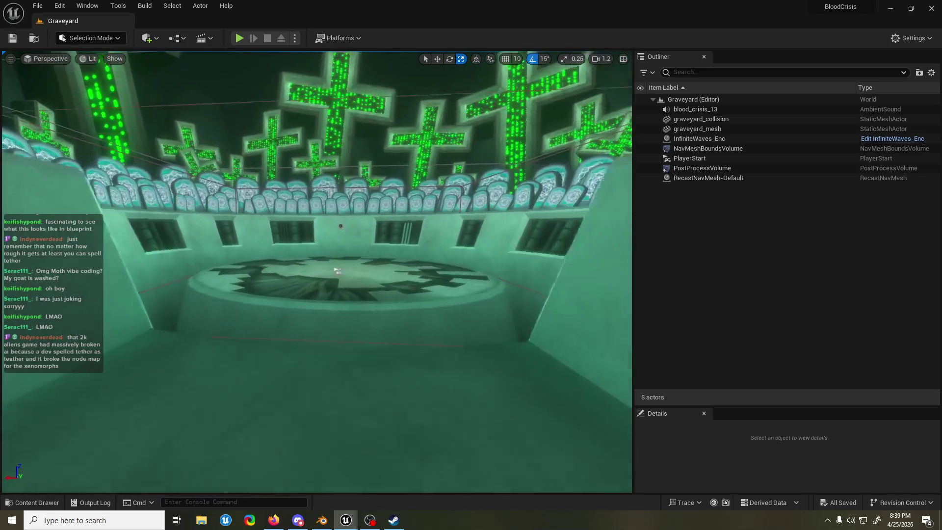
key("s")
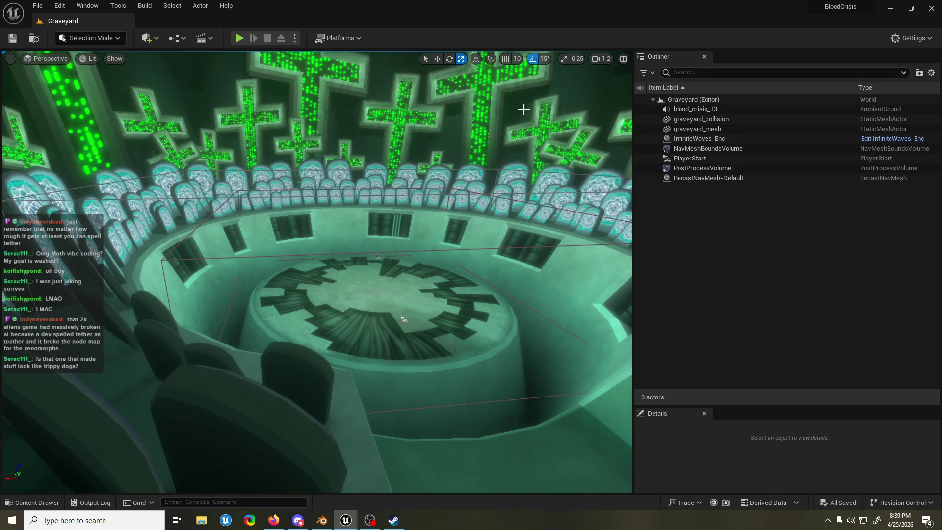
key("w")
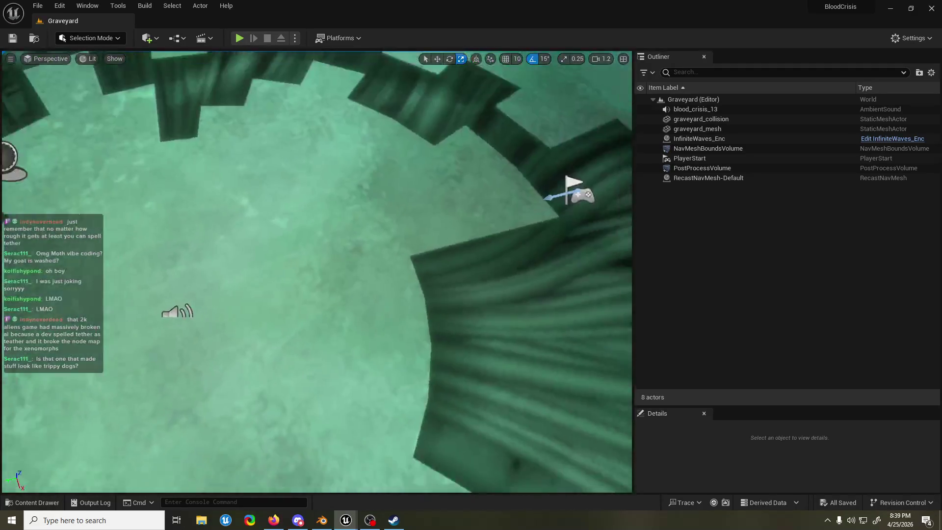
key("s")
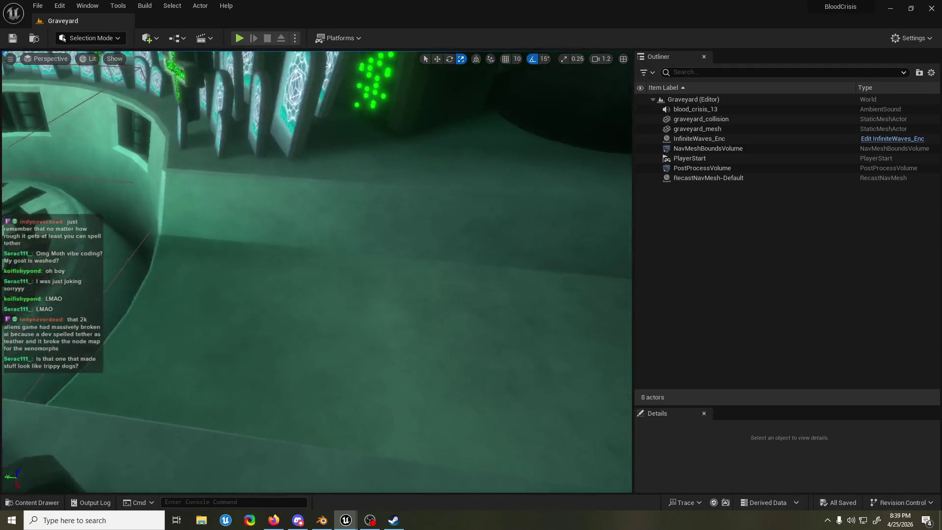
scroll(316, 271, "down", 1)
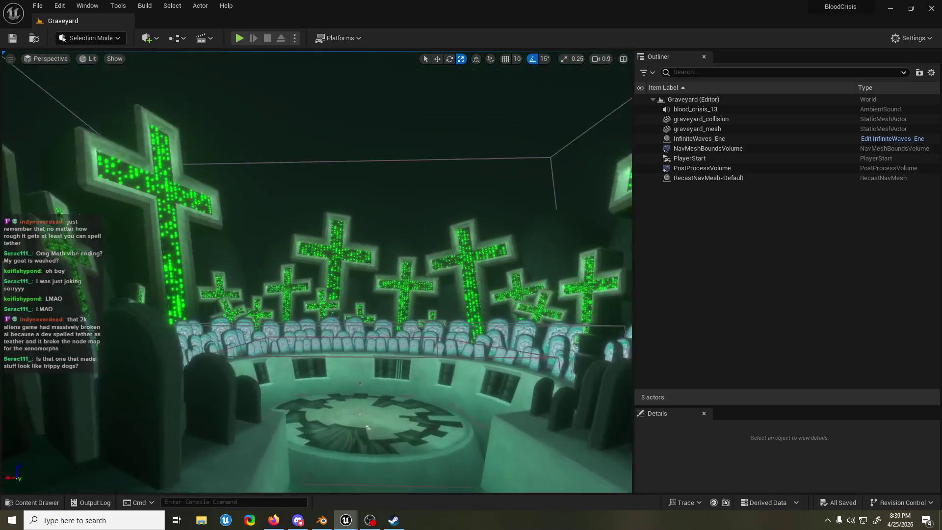
scroll(317, 272, "up", 1)
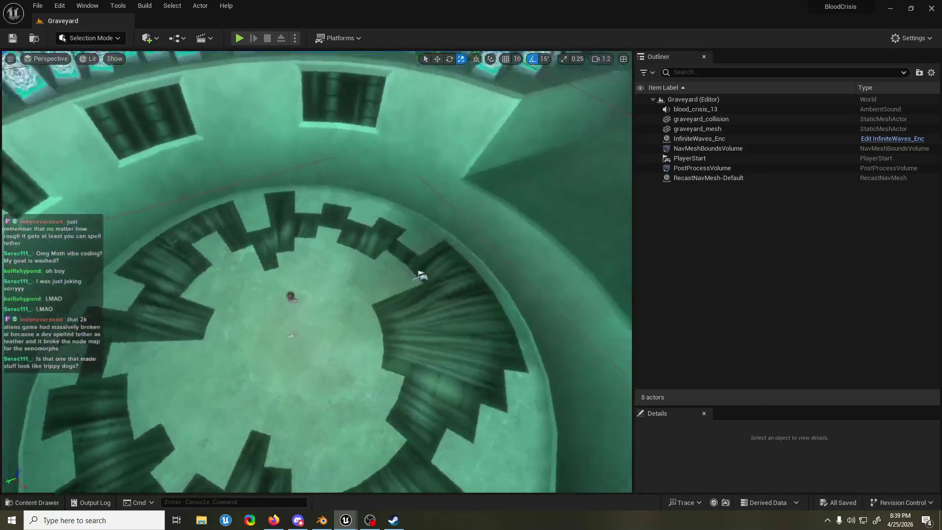
key("w")
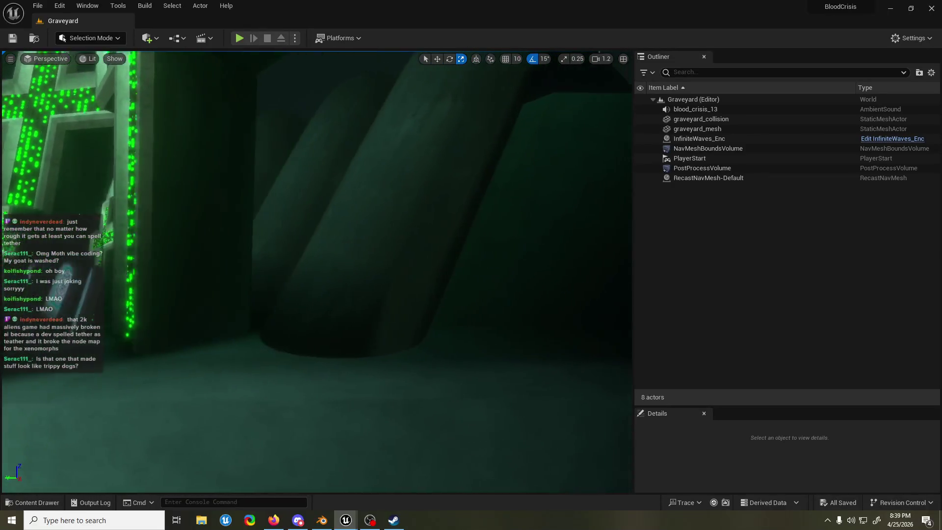
key("s")
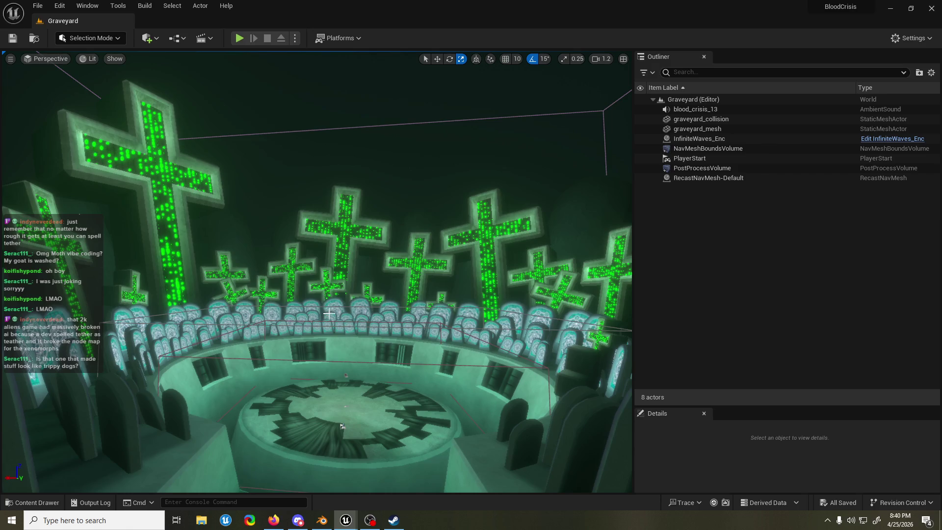
key("alt+Tab")
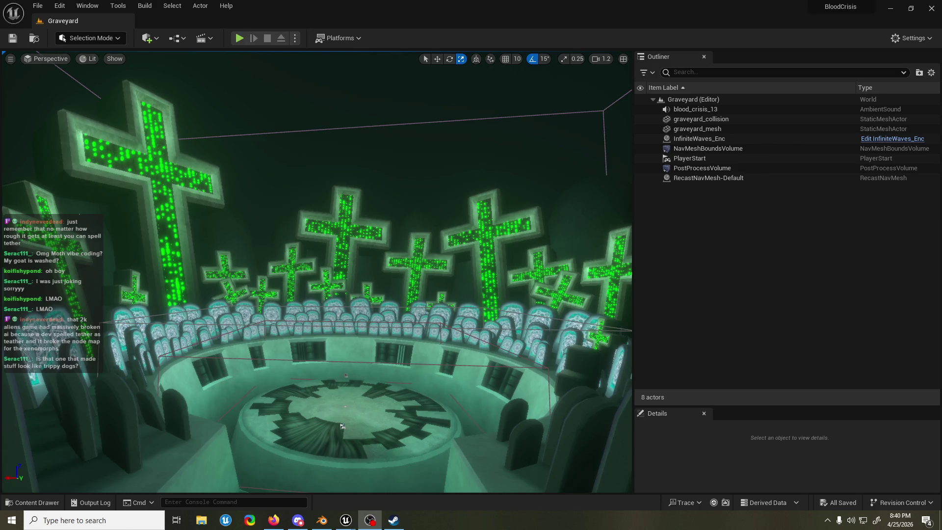
left_click(439, 127)
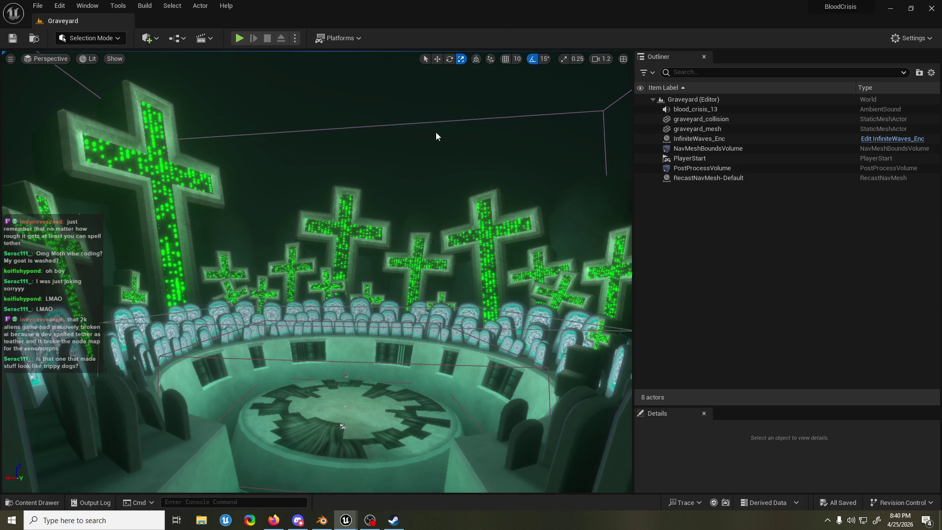
left_click_drag(439, 127, 439, 166)
mouse_move(177, 400)
left_mouse_down()
mouse_move(177, 380)
mouse_move(177, 400)
left_mouse_up()
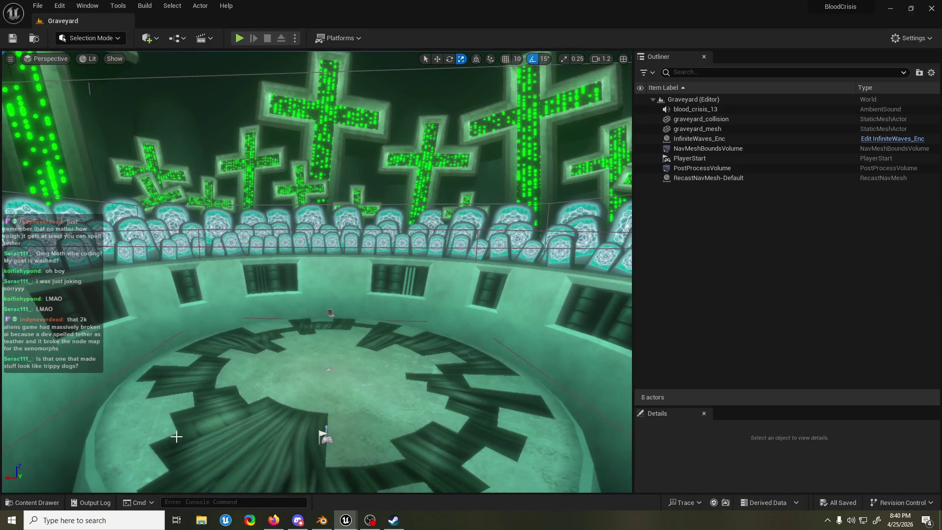
key("ctrl+space")
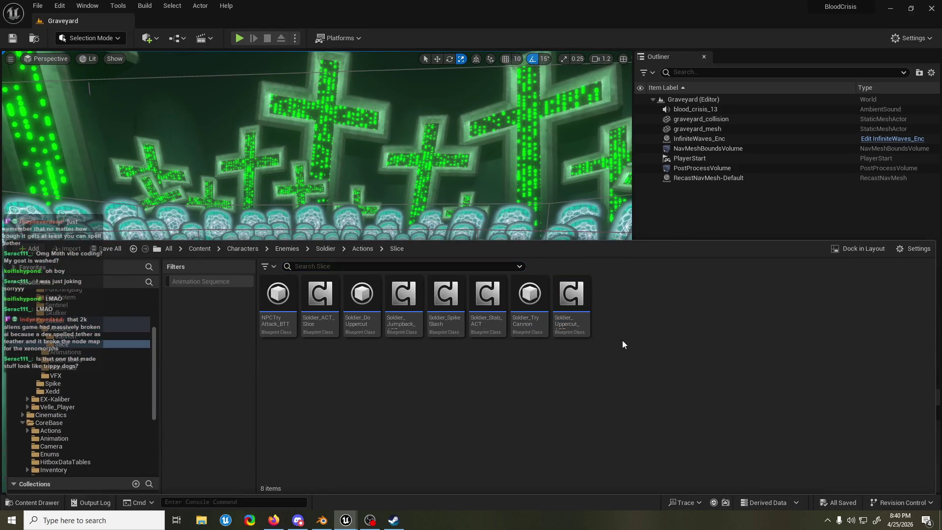
double_click(587, 309)
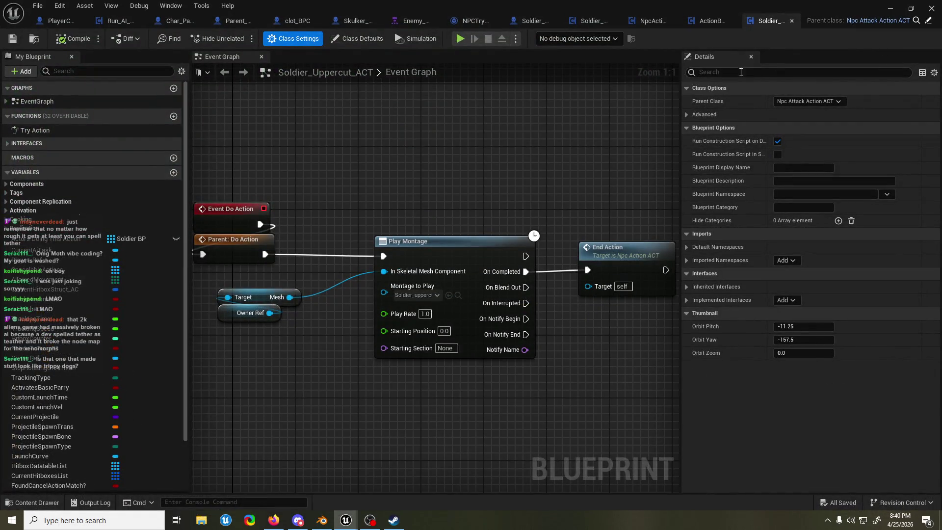
left_click(474, 21)
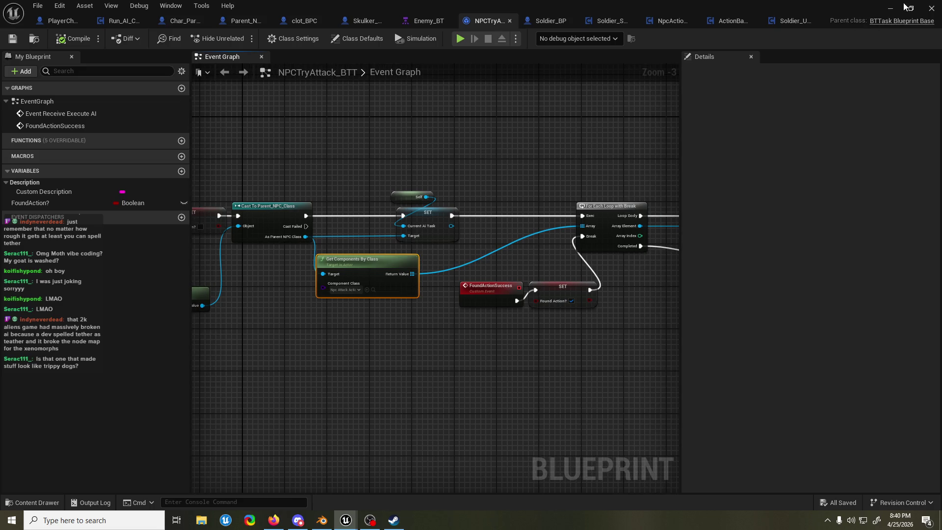
left_click(891, 8)
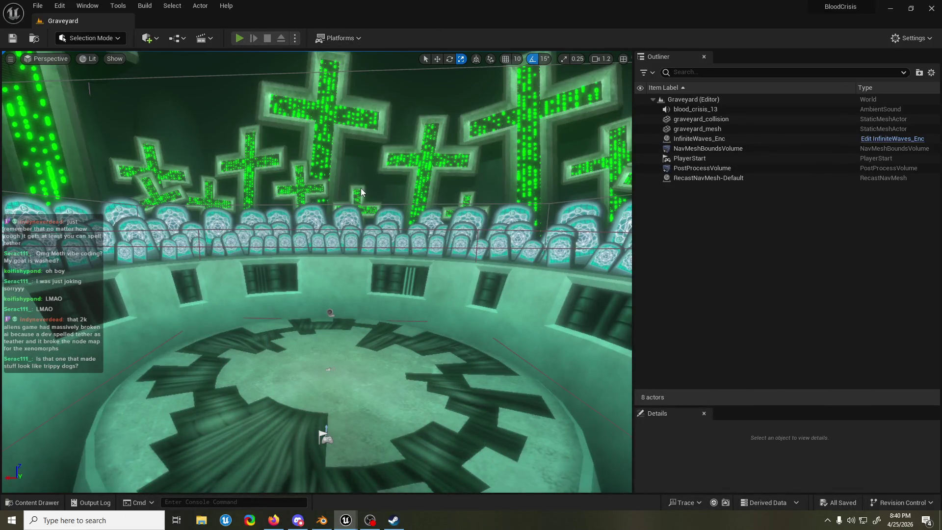
Step: Start a Play In Editor session and switch to the NPCTryAttack_BTT window
key("alt+p")
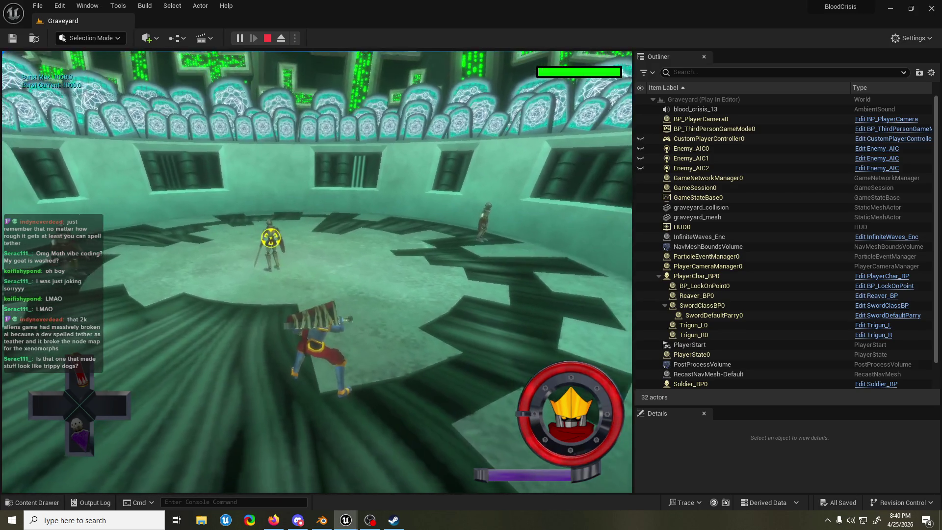
key("alt+Tab")
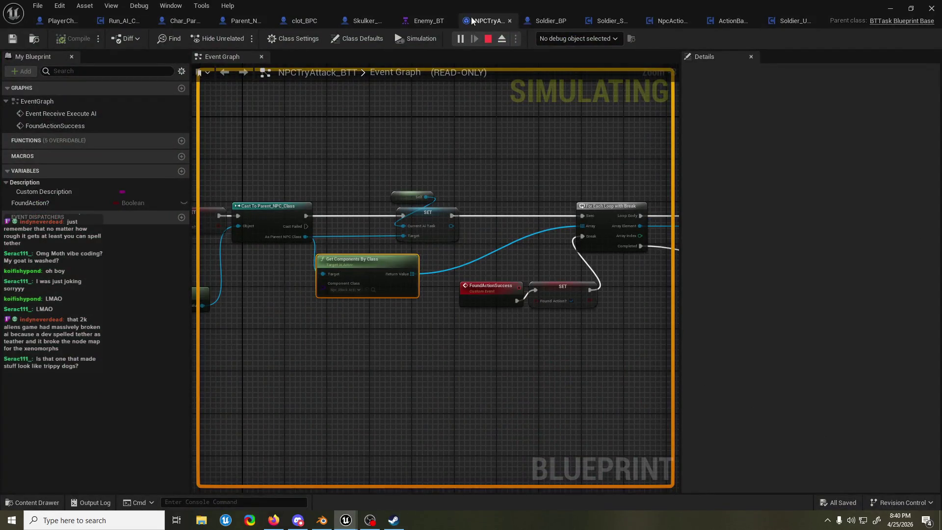
Step: Look over Enemy_BT, the running game, and the Run_AI_Comp blueprint
left_click(488, 21)
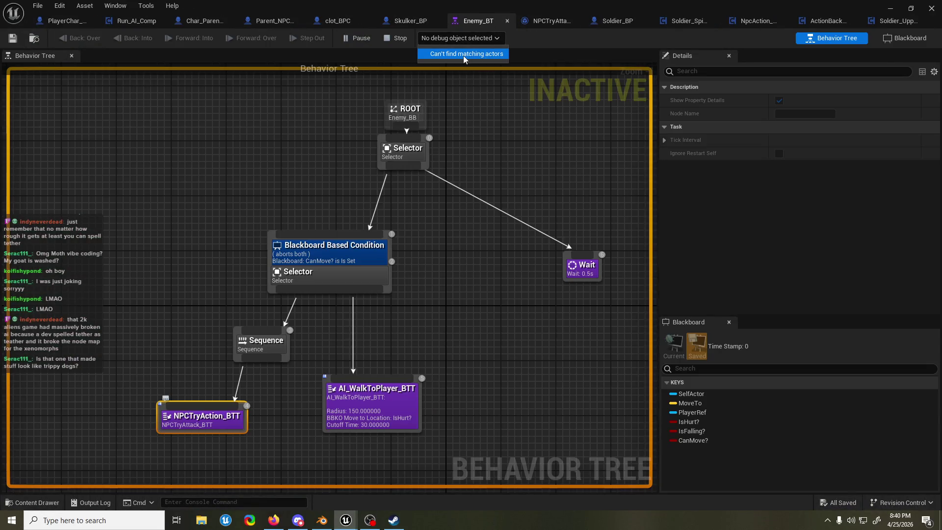
key("alt+Tab")
key("alt+Tab")
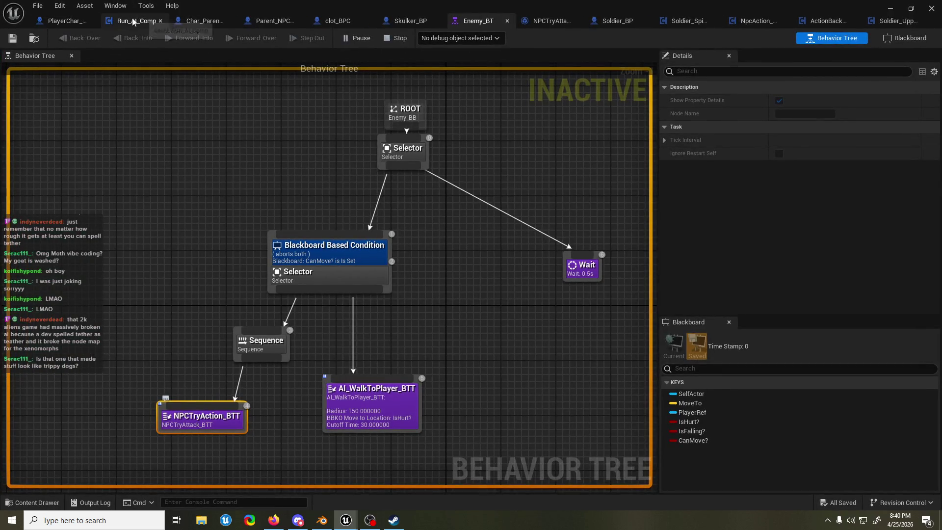
left_click(125, 21)
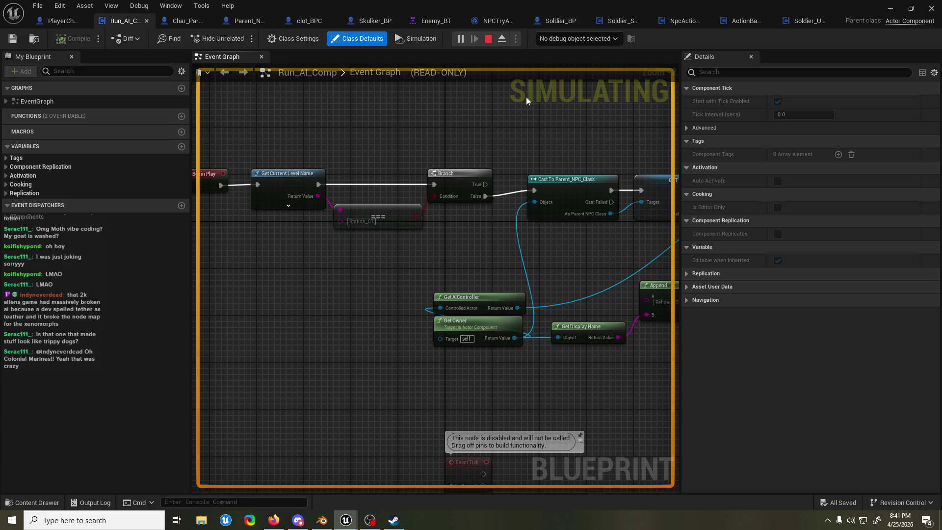
Step: Stop the play test, pan the Run_AI_Comp graph, and bring up Soldier_Uppercut_ACT
left_click(488, 39)
scroll(500, 117, "down", 5)
scroll(499, 119, "up", 4)
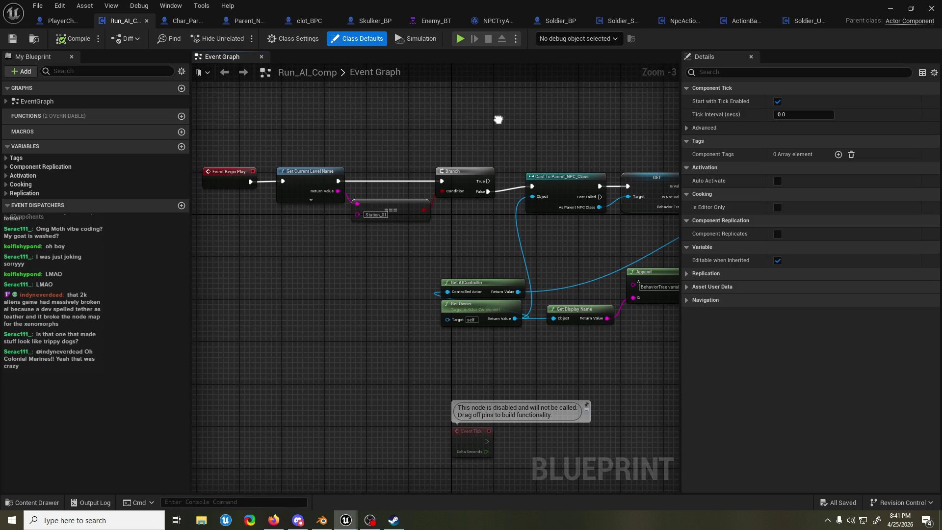
left_click_drag(498, 120, 357, 135)
mouse_move(395, 135)
left_mouse_down()
mouse_move(422, 133)
mouse_move(277, 136)
left_mouse_up()
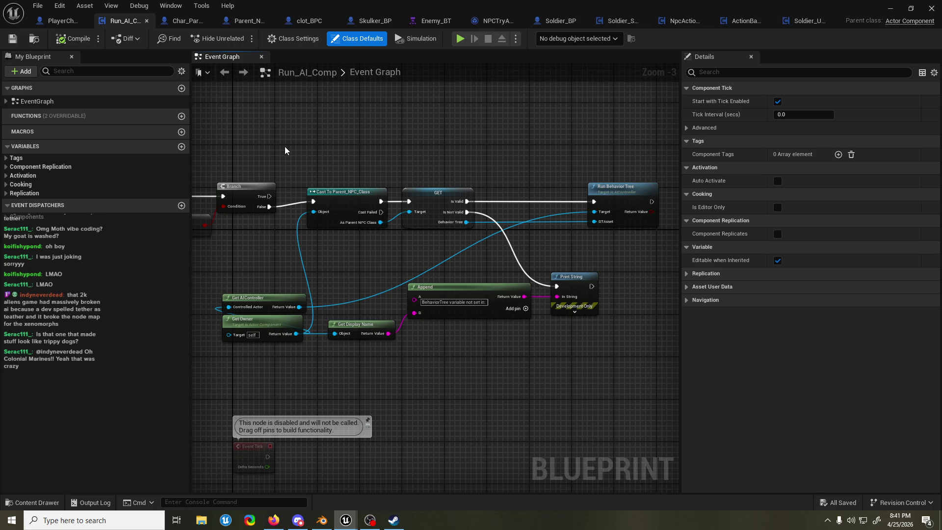
left_click_drag(308, 144, 316, 139)
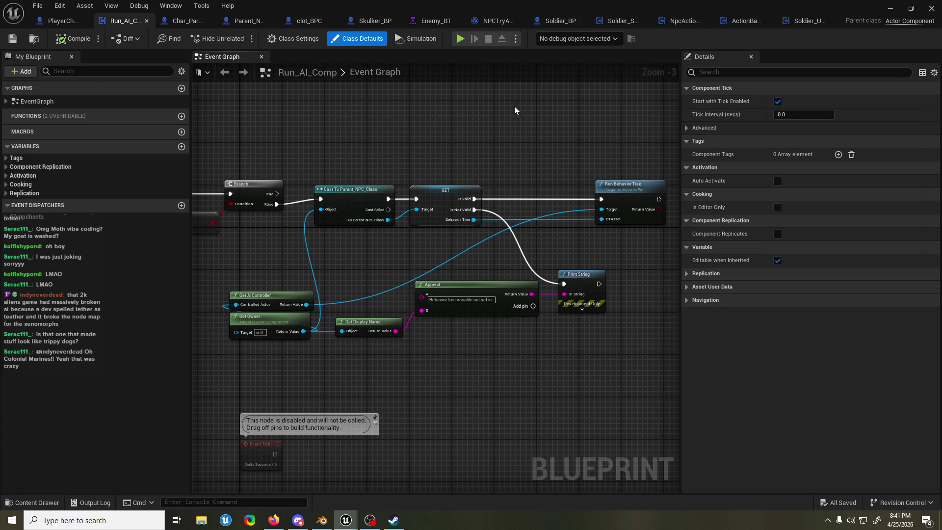
left_click(807, 20)
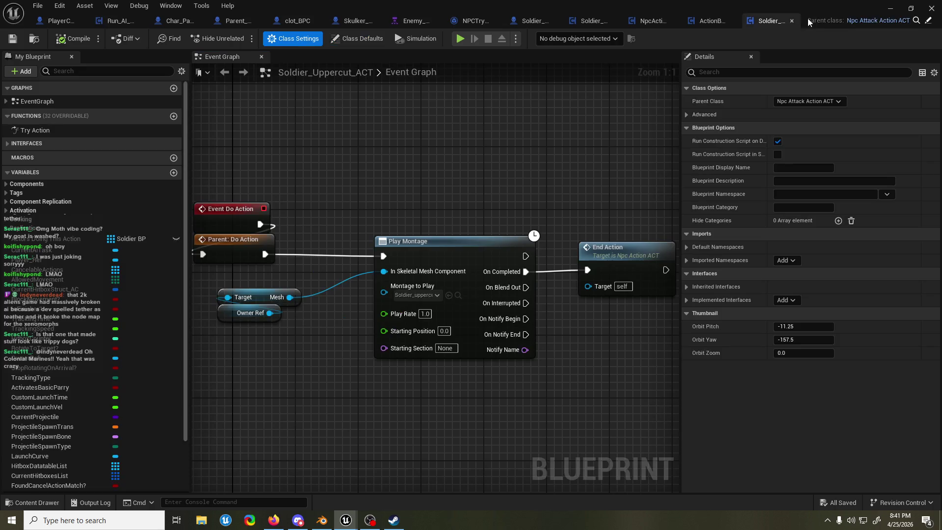
Step: Close the Soldier_Uppercut_ACT blueprint, then view Enemy_BT and Soldier_BP's Event Graph
mouse_move(432, 166)
left_mouse_down()
mouse_move(447, 168)
mouse_move(425, 168)
left_mouse_up()
scroll(447, 168, "down", 1)
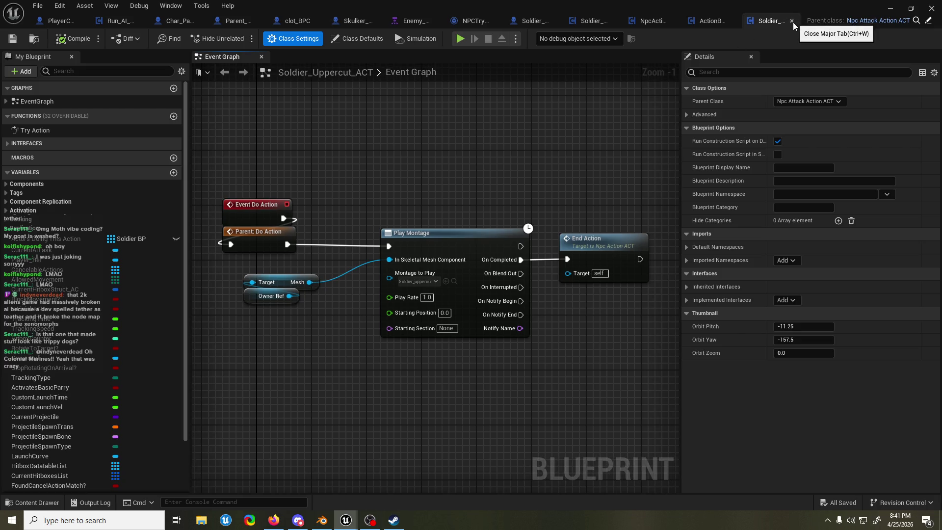
left_click(791, 22)
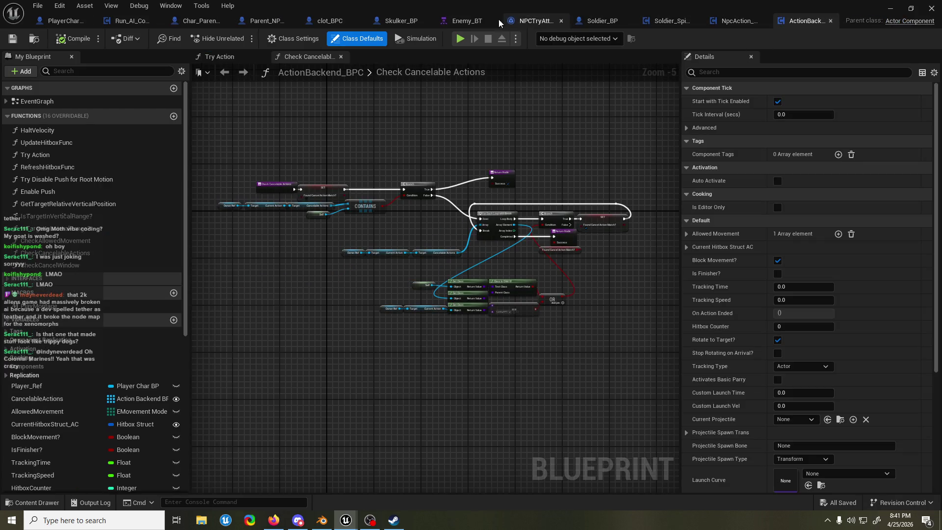
left_click(464, 20)
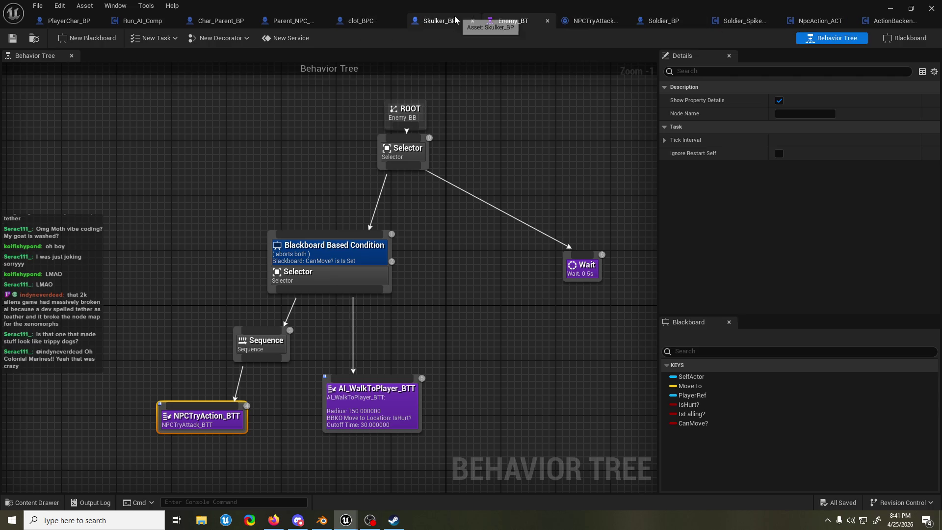
left_click(657, 22)
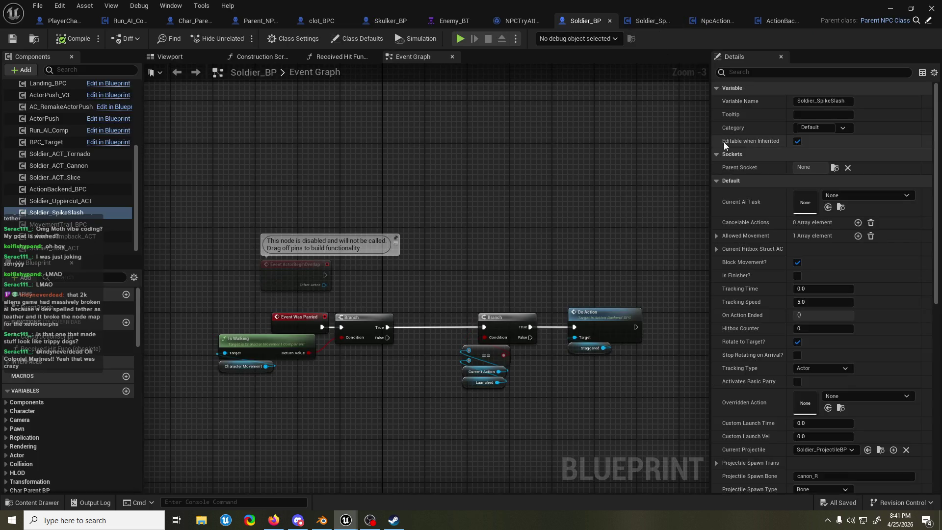
Step: Filter Soldier_BP variables by 'behav' and set BehaviorTree's default to Enemy_BT
left_click(90, 278)
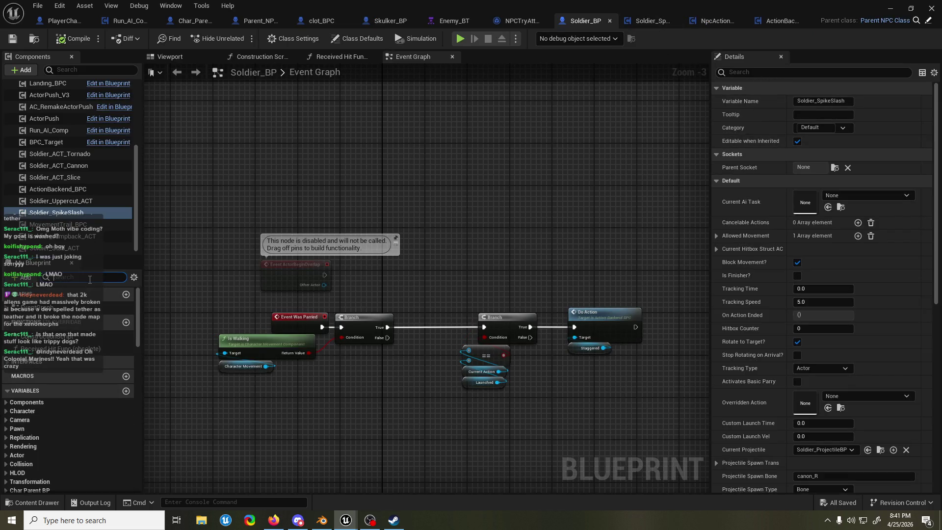
type("behav")
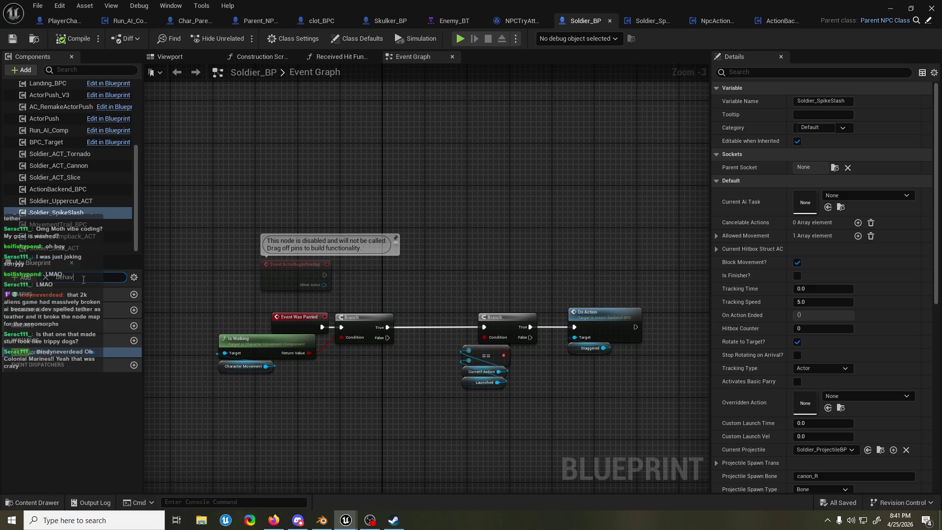
left_click(108, 352)
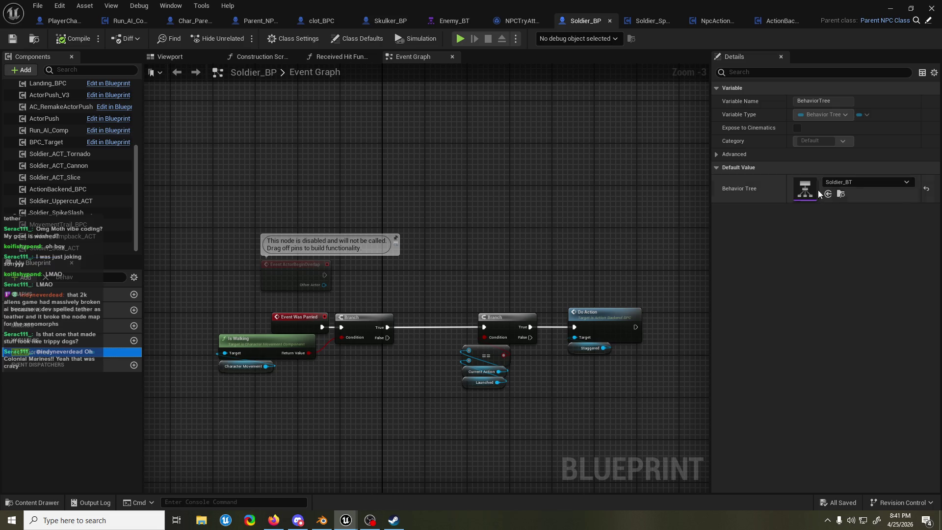
left_click(876, 182)
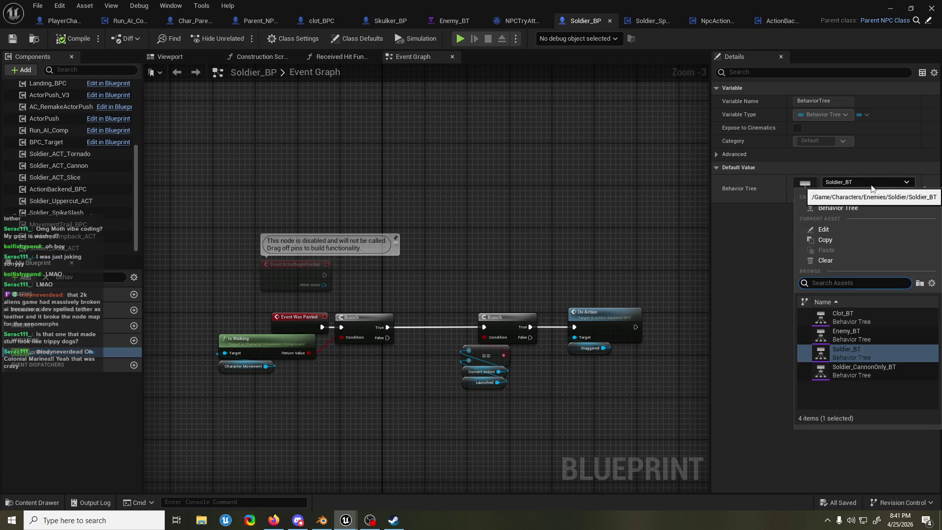
left_click(874, 336)
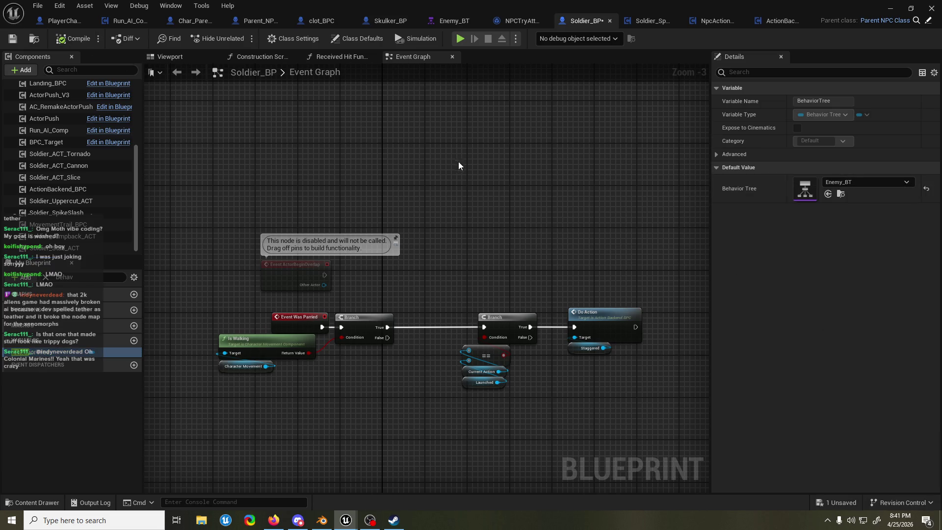
left_click_drag(457, 161, 475, 151)
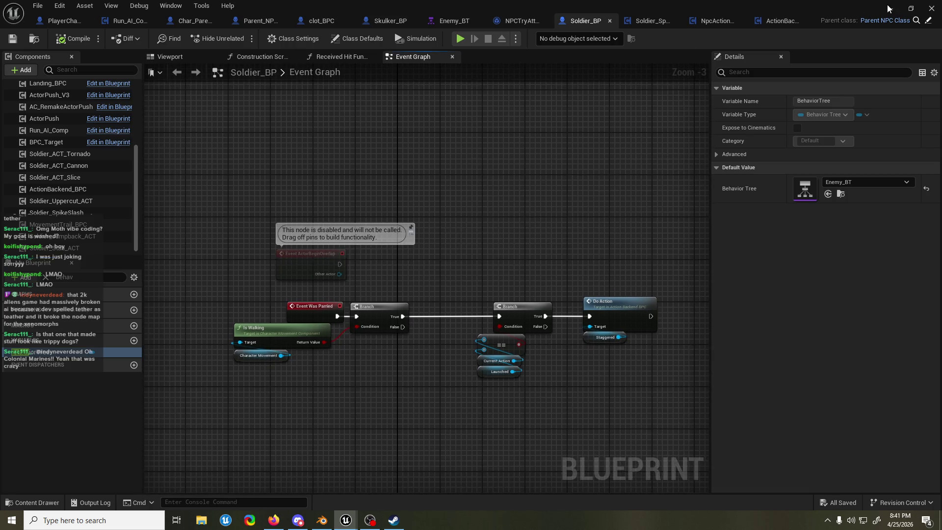
left_click(892, 10)
Step: Launch Play In Editor with Alt+P, end it with Esc, and return to the level editor
key("alt+p")
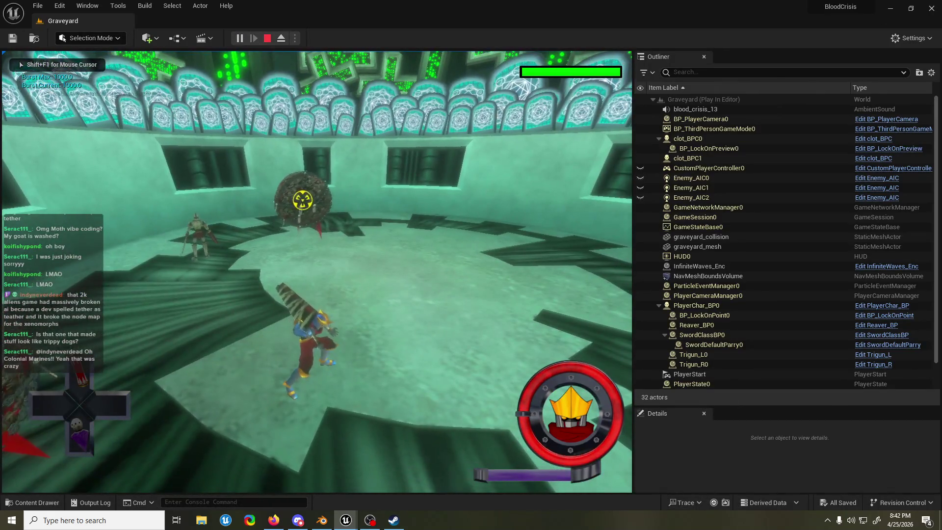
key("Escape")
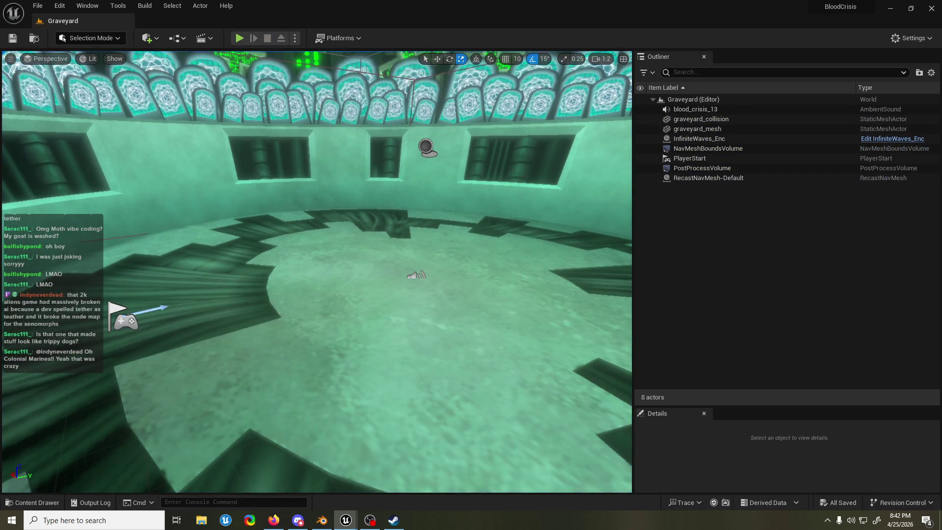
key("alt+Tab")
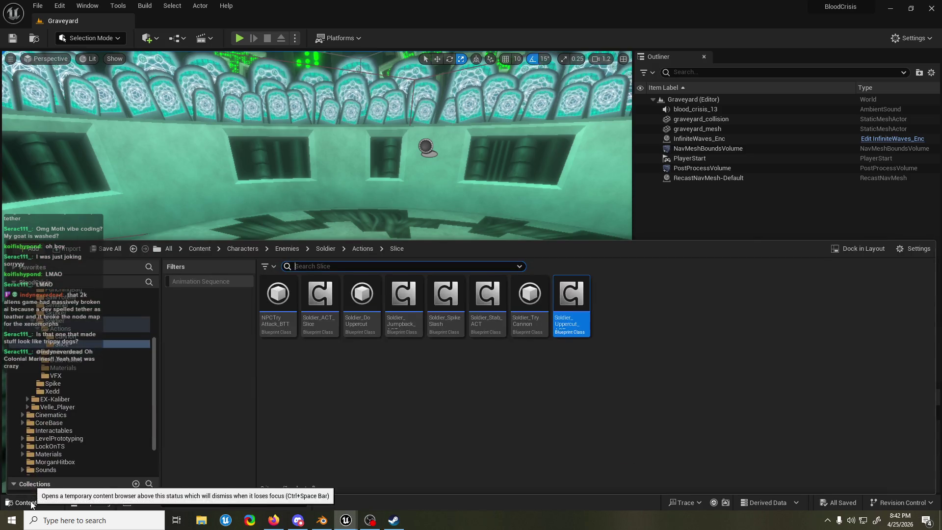
left_click(10, 502)
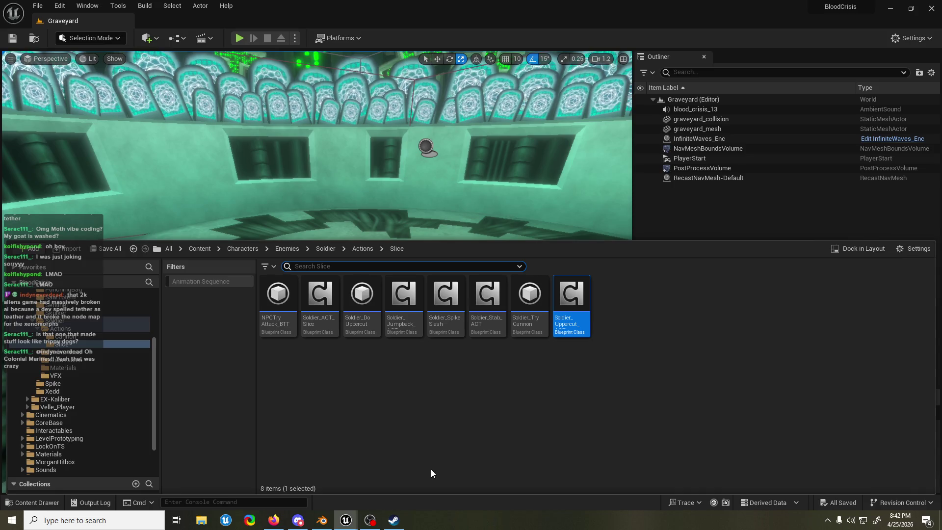
Step: Select graveyard_mesh and frame it in the viewport
left_click(390, 213)
key("f")
scroll(317, 271, "down", 2)
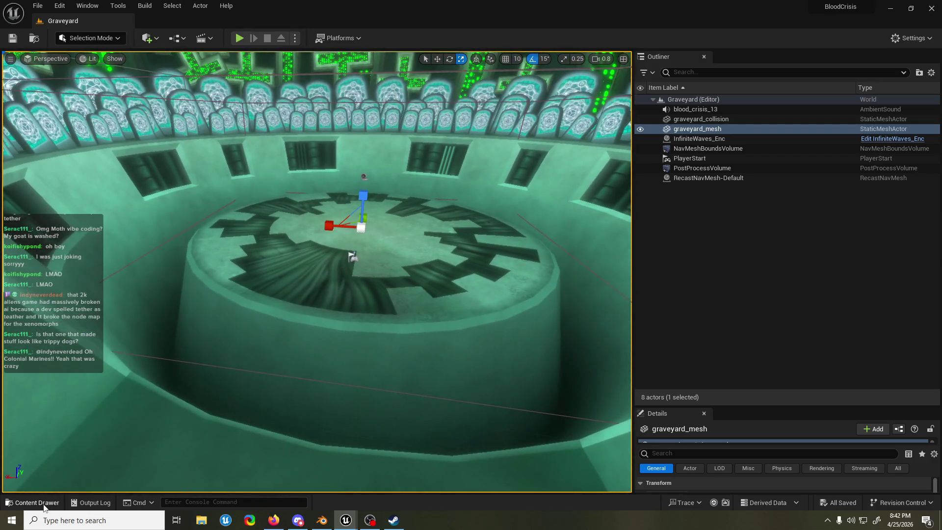
Step: Search the Content folder for 'soldier bt' and open the Soldier_BT behavior tree
left_click(20, 502)
type("soldier bt")
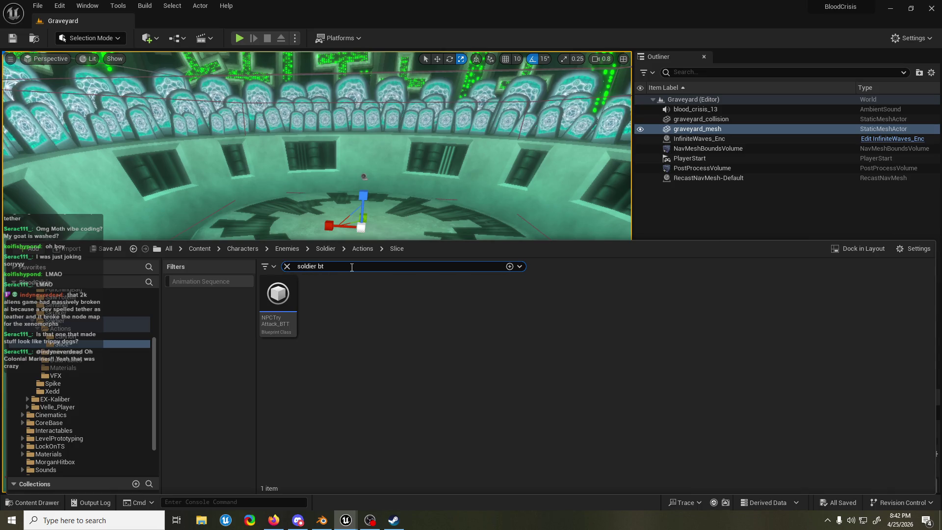
scroll(58, 347, "up", 2)
scroll(58, 347, "up", 2)
left_click(41, 290)
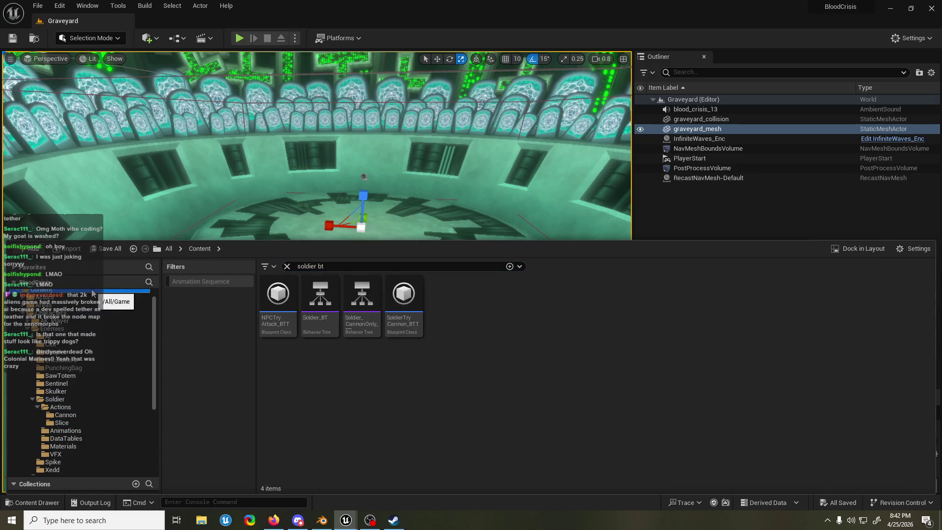
left_click_drag(402, 370, 373, 318)
double_click(320, 296)
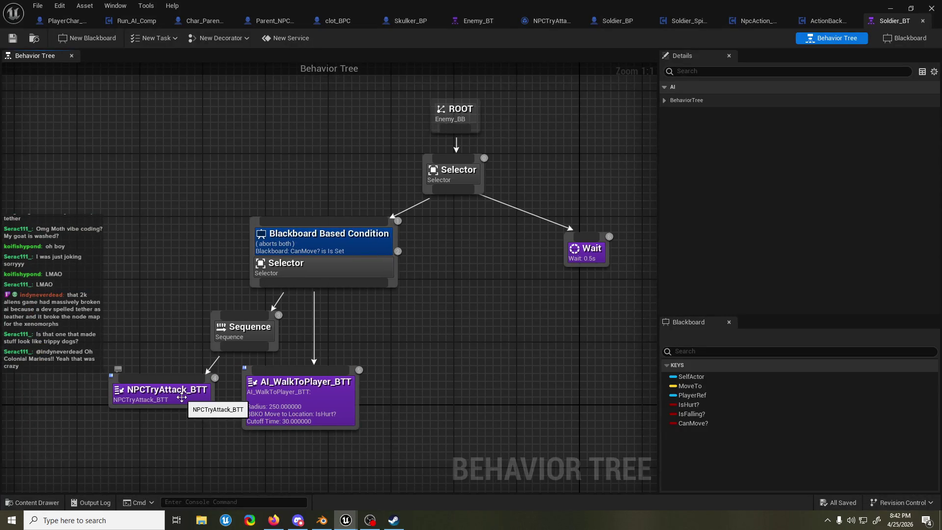
Step: Nudge the NPCTryAttack_BTT node slightly down and zoom out on Soldier_BT
left_click(190, 391)
left_click_drag(190, 390, 189, 398)
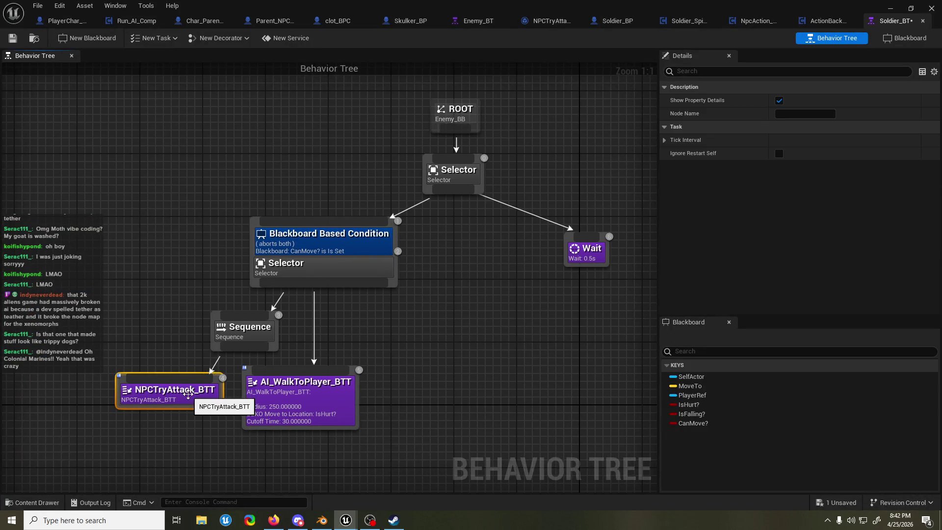
scroll(354, 329, "down", 1)
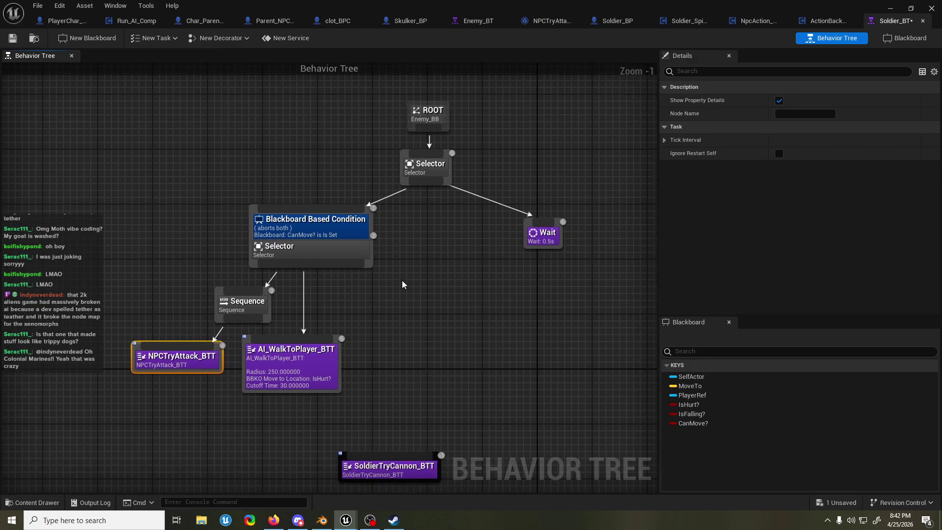
Step: Open Enemy_BT beside Soldier_BT, compare the two trees, then return to the Graveyard level
left_click(479, 23)
left_click_drag(478, 23, 829, 23)
left_click(887, 21)
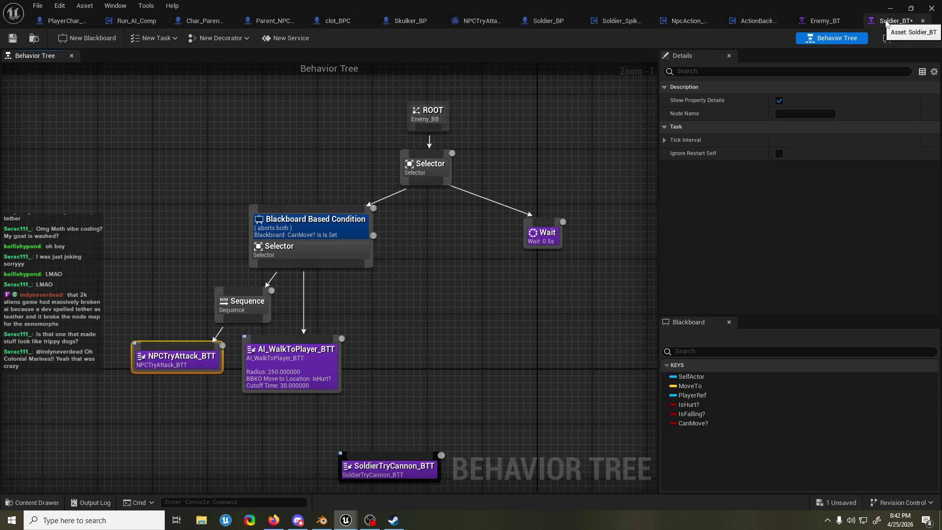
left_click(836, 21)
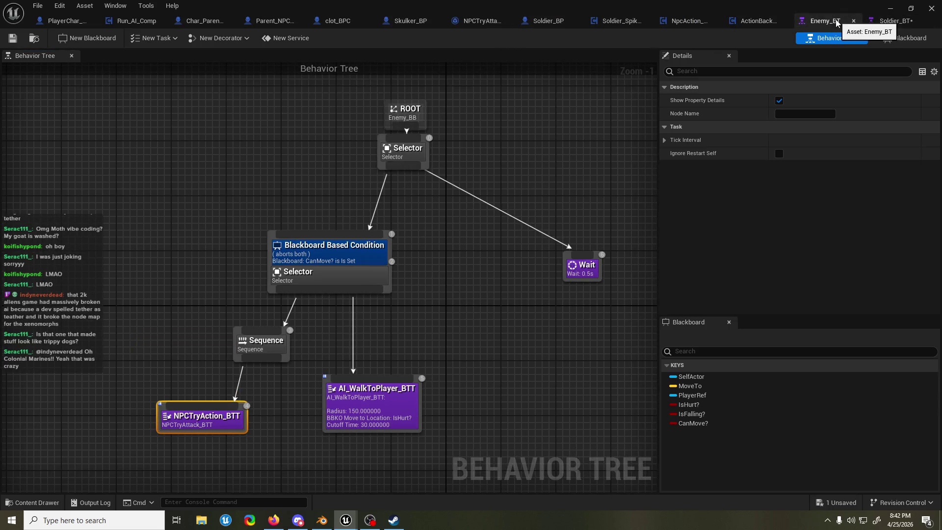
left_click(898, 22)
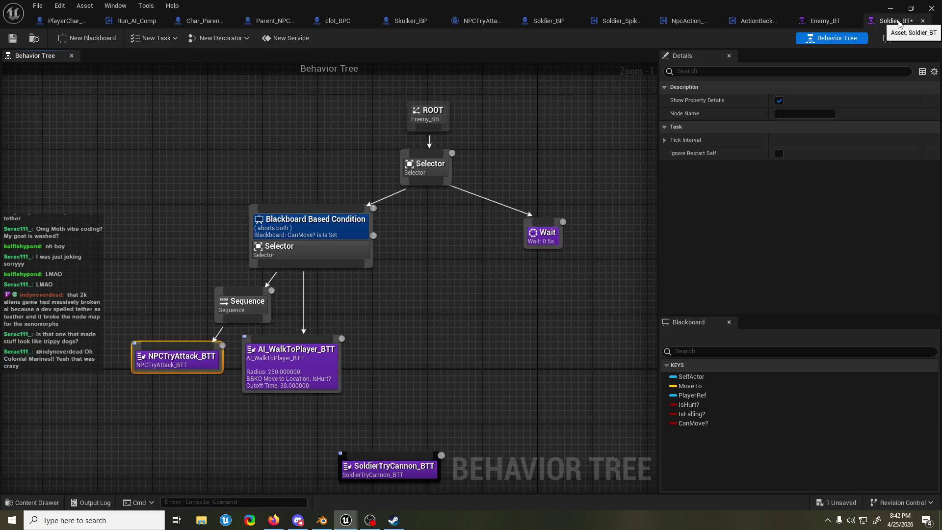
left_click(834, 21)
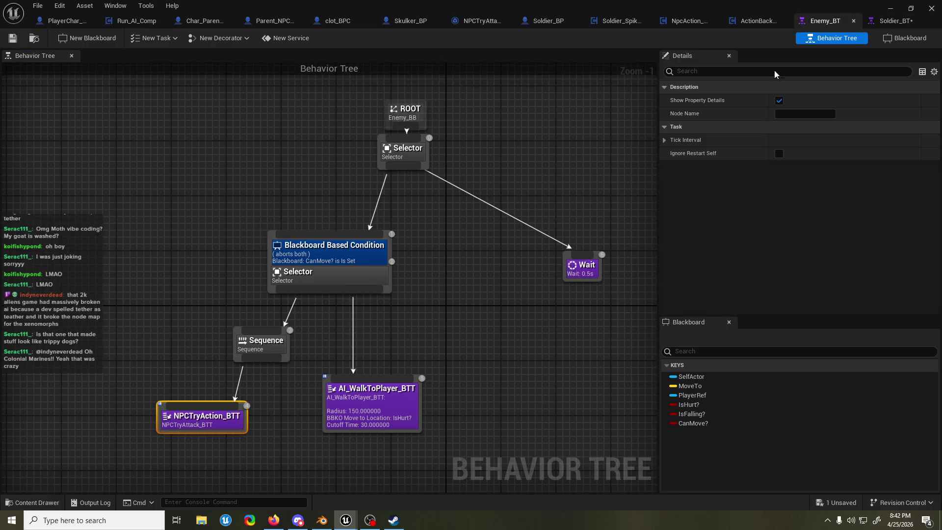
key("alt+Tab")
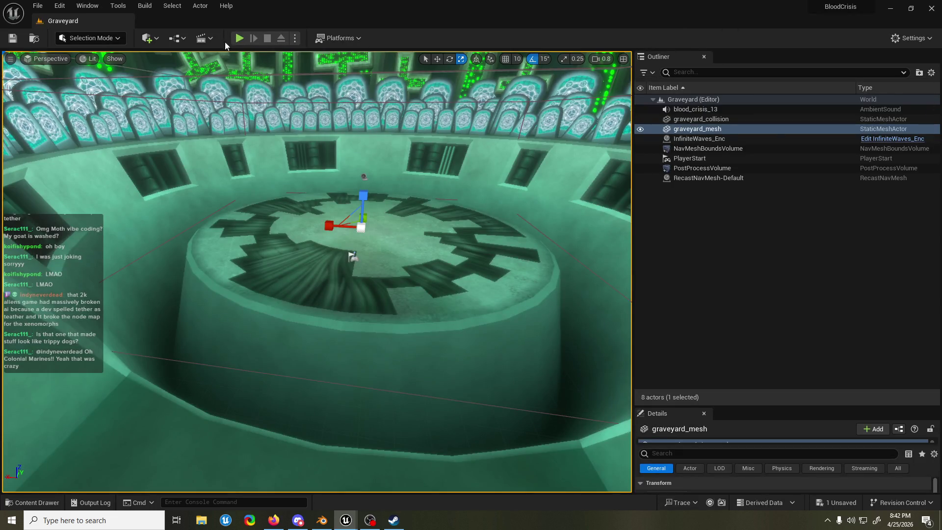
Step: Play-test the Graveyard level, run the character across the arena, then stop and save
left_click(239, 38)
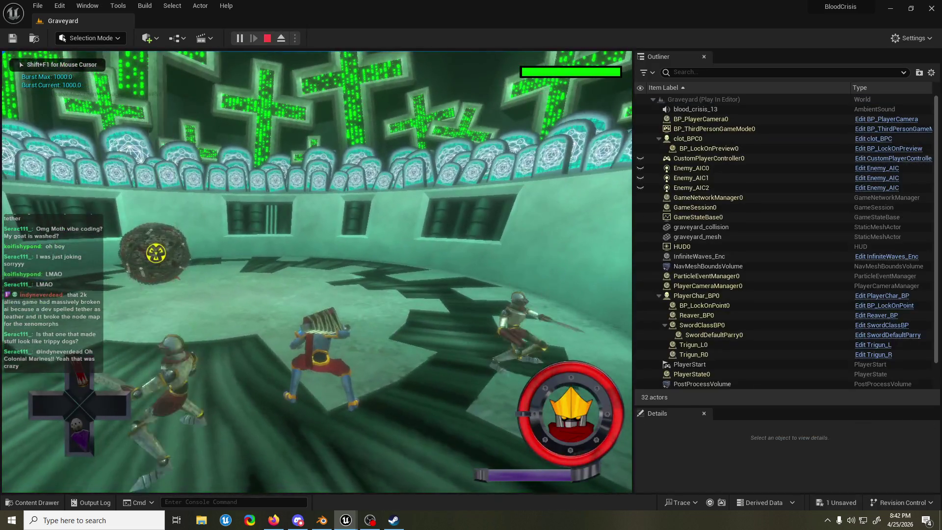
key("w")
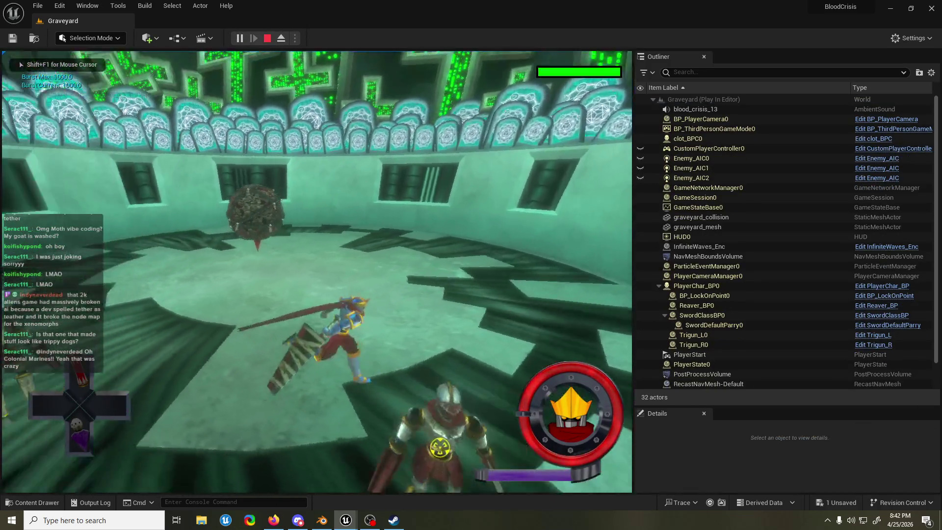
key("w")
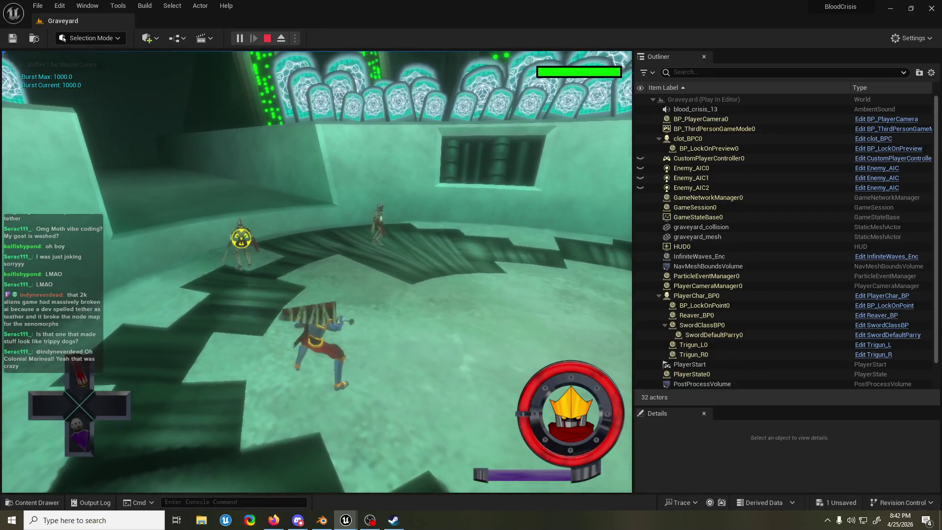
key("Escape")
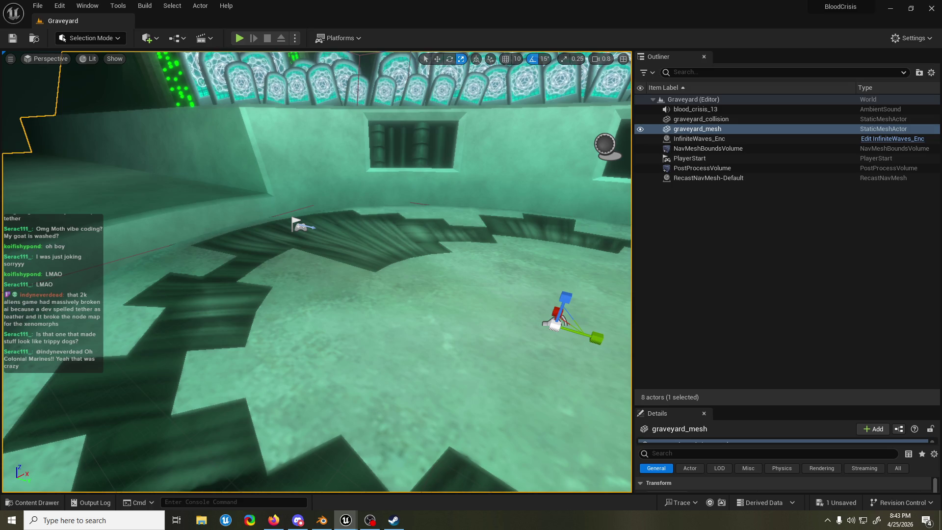
key("ctrl+s")
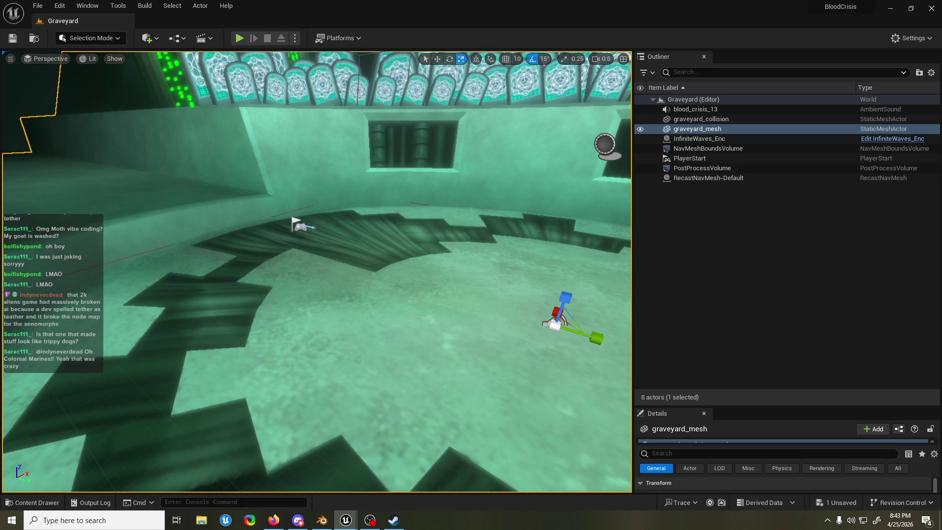
Step: Run two more play tests of the Graveyard level, leaving the last one running
key("alt+p")
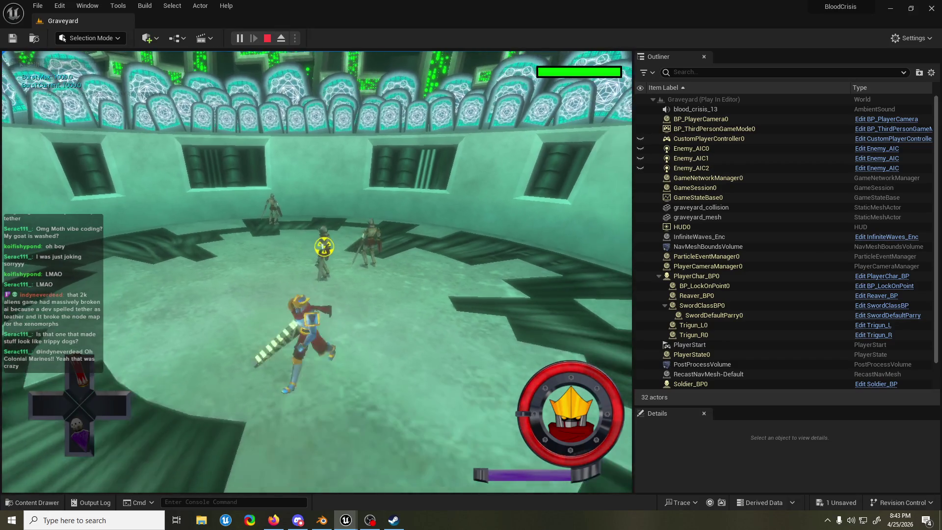
key("alt+Tab")
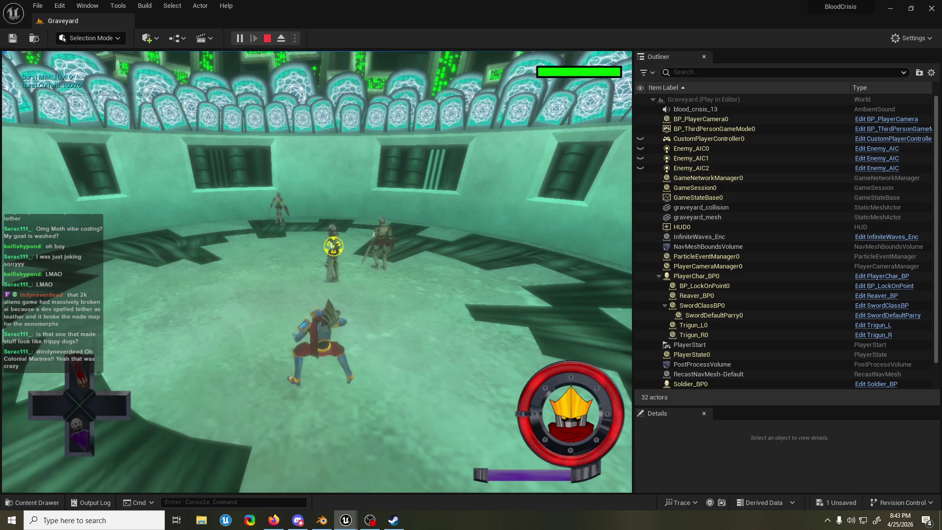
key("Escape")
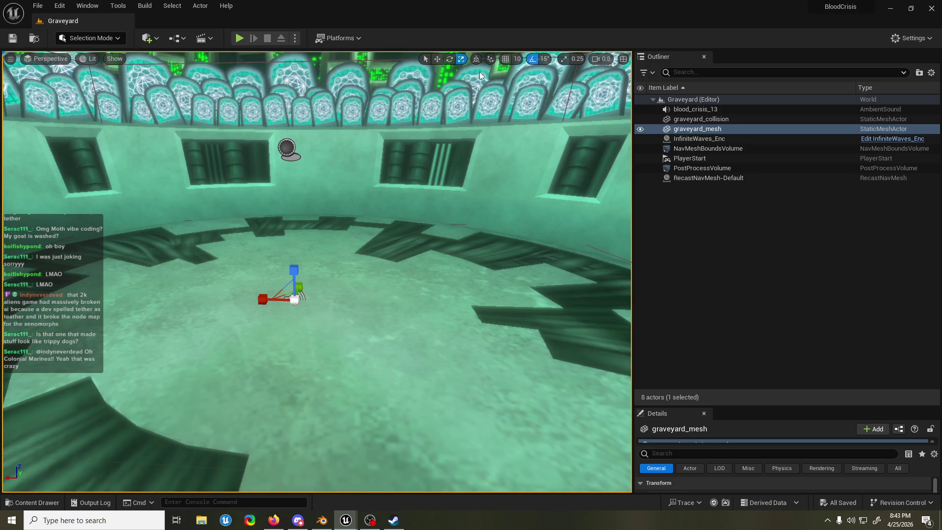
left_click(238, 39)
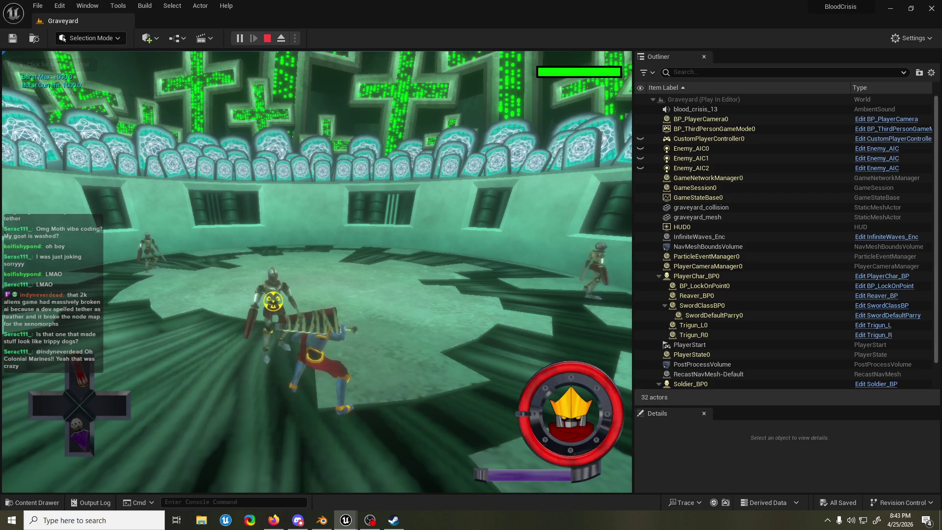
Step: Stop the running play test and enlarge the Details panel
left_click(697, 217)
key("Escape")
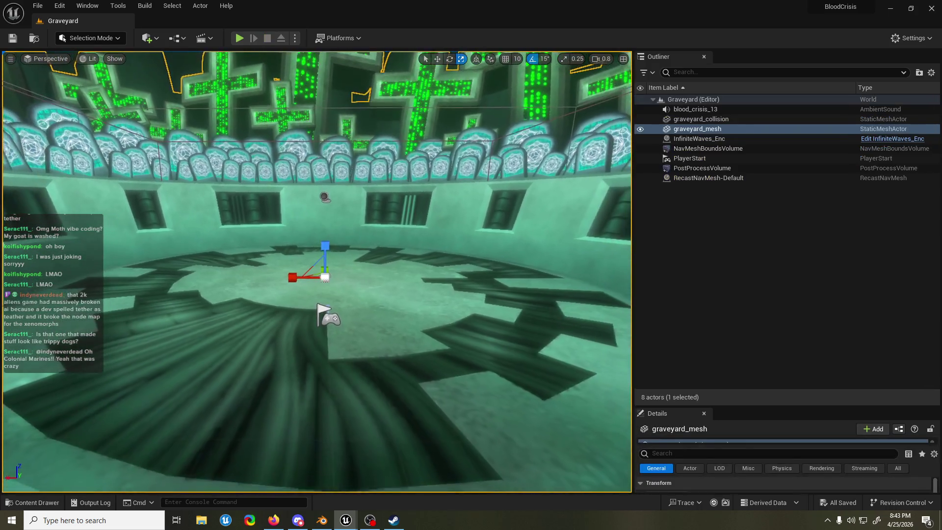
left_click_drag(795, 405, 789, 214)
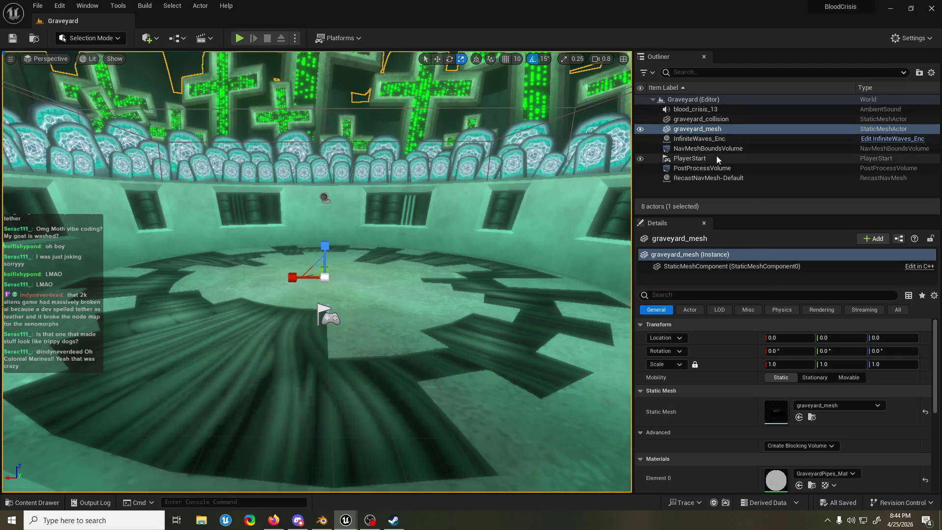
Step: Set InfiniteWaves_Enc's Max Enemies to 1 under Default and start a play test
left_click(726, 137)
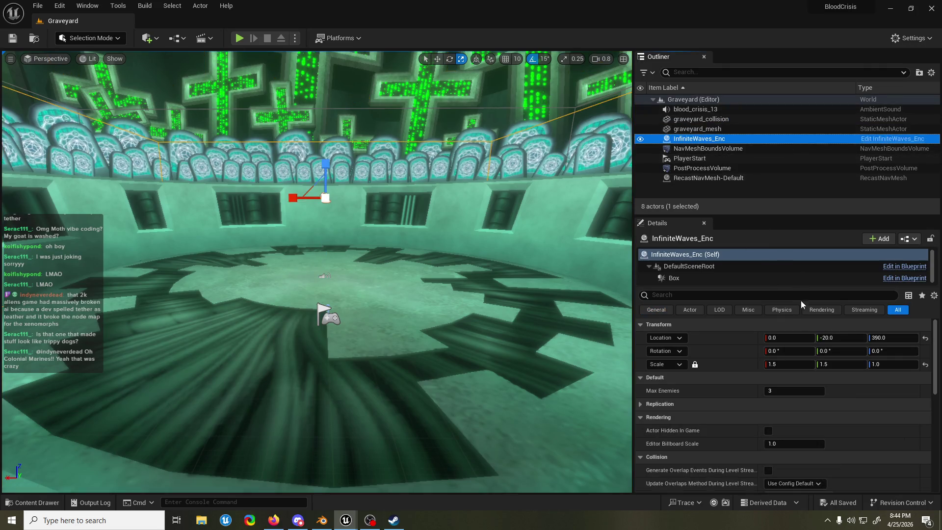
left_click(792, 377)
left_click(796, 391)
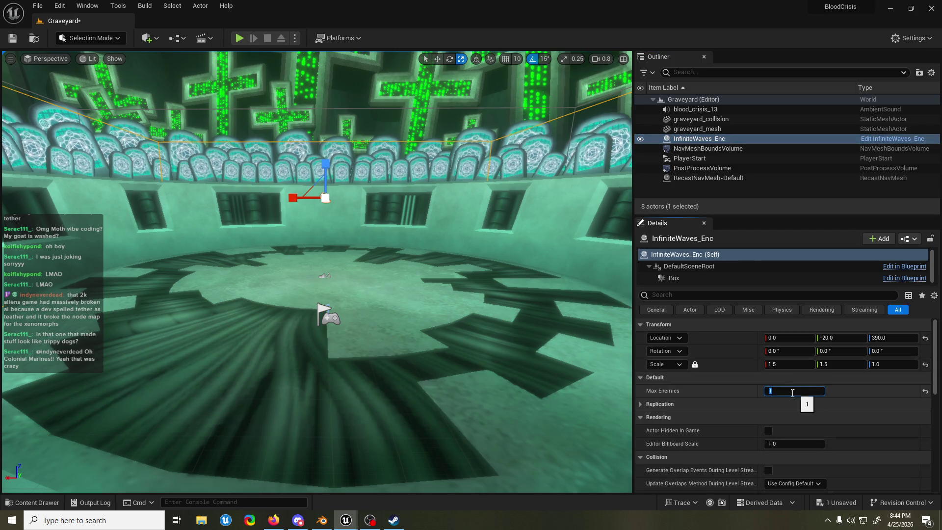
left_click(239, 38)
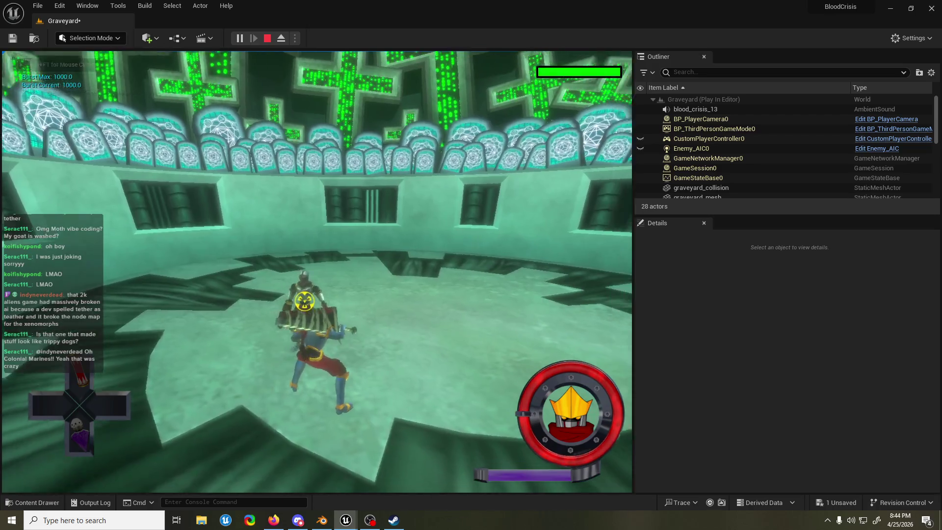
Step: Free the mouse, watch the single soldier enemy confront the player, then end the test
key("shift+F1")
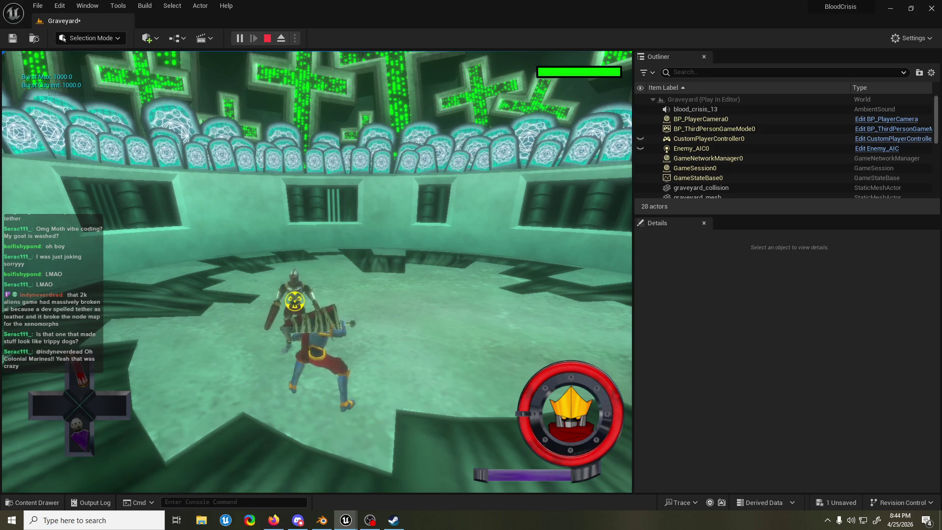
key("alt+Tab")
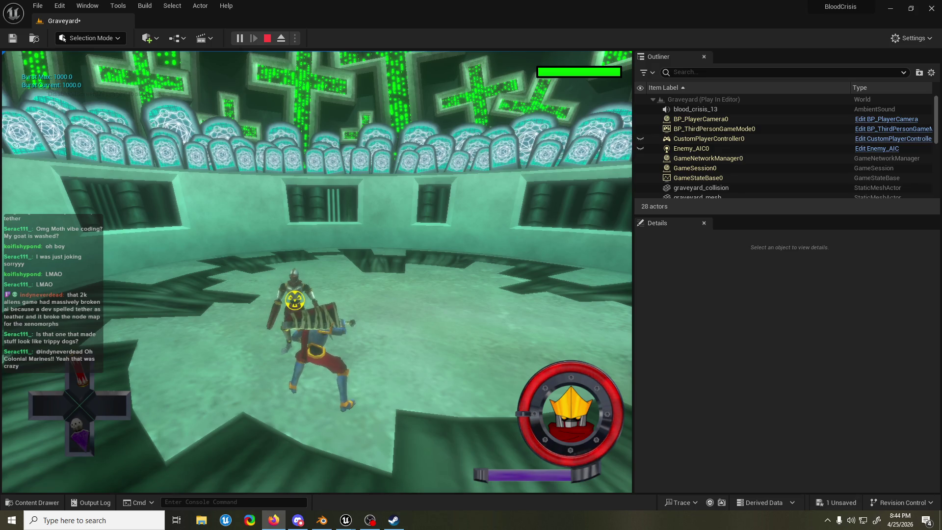
key("alt+Tab")
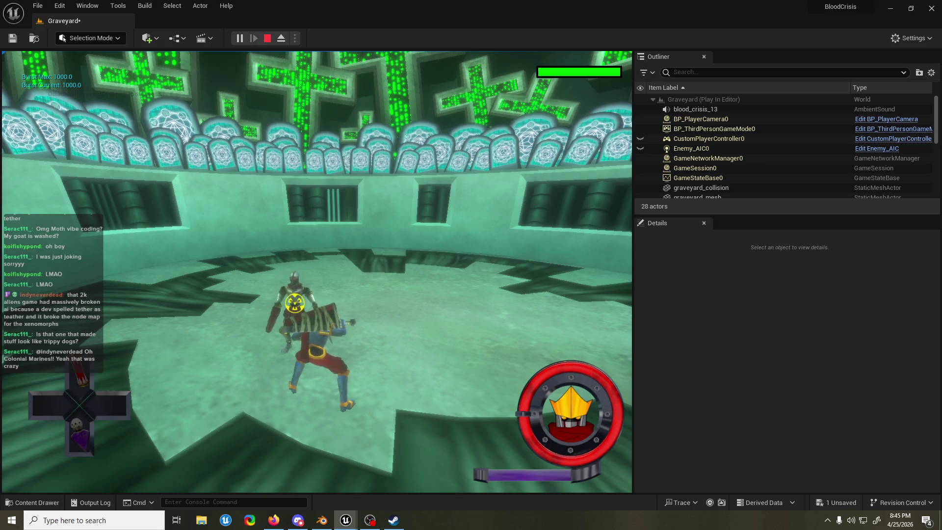
key("alt+Tab")
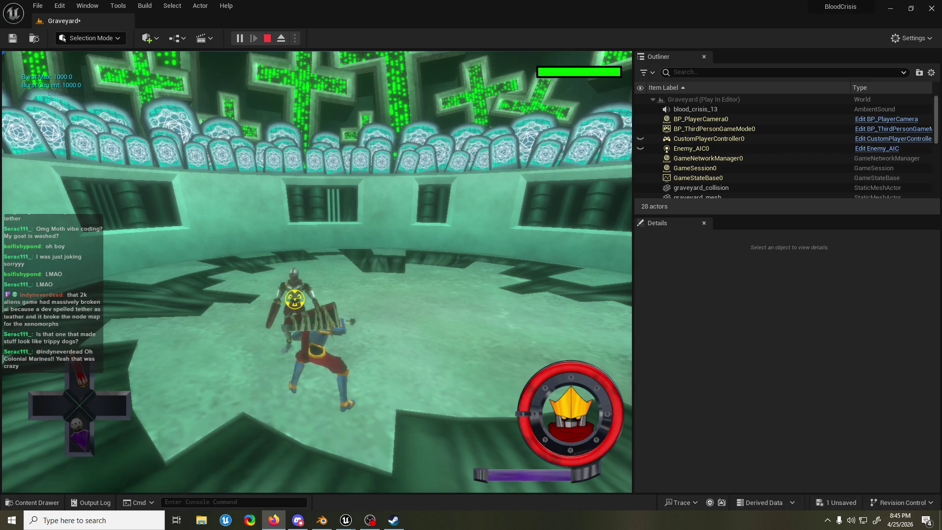
key("alt+Tab")
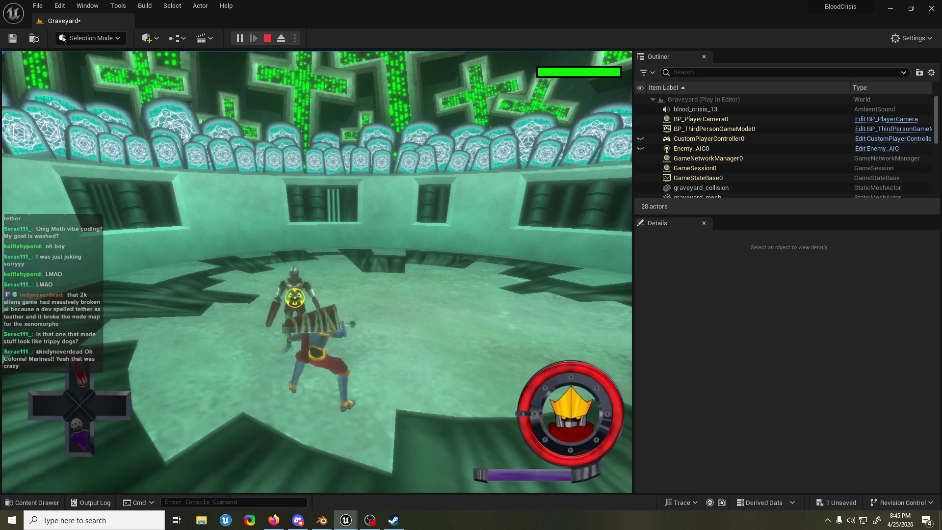
key("Escape")
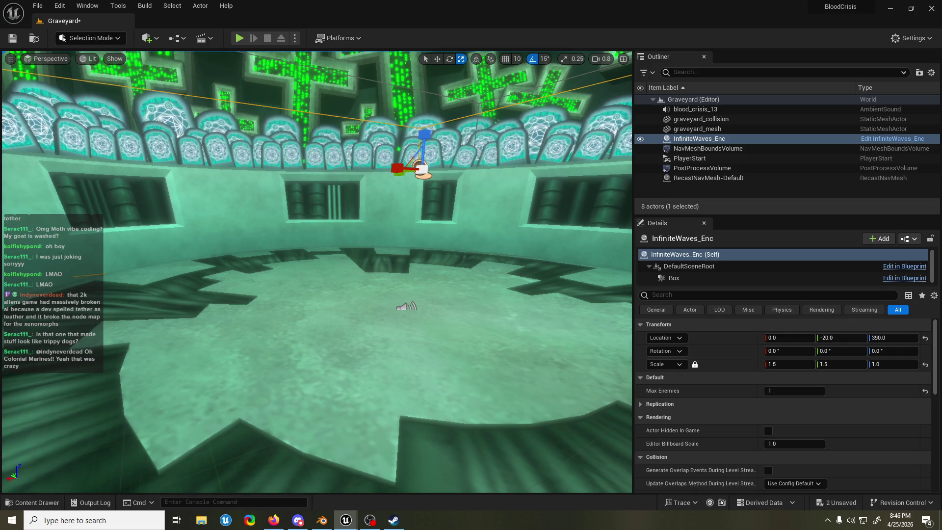
Step: Save the Graveyard level with Max Enemies at 1 and launch a new play test
key("ctrl+s")
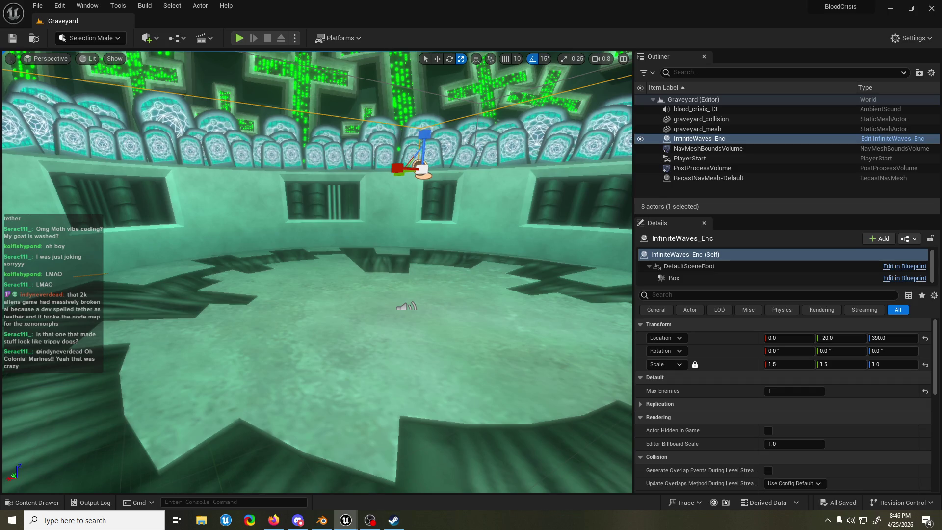
key("alt+Tab")
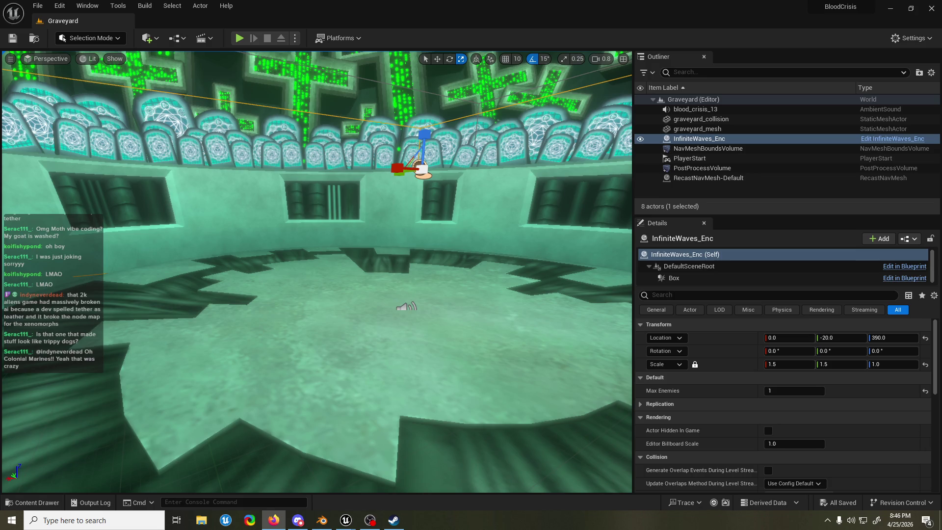
key("alt+Tab")
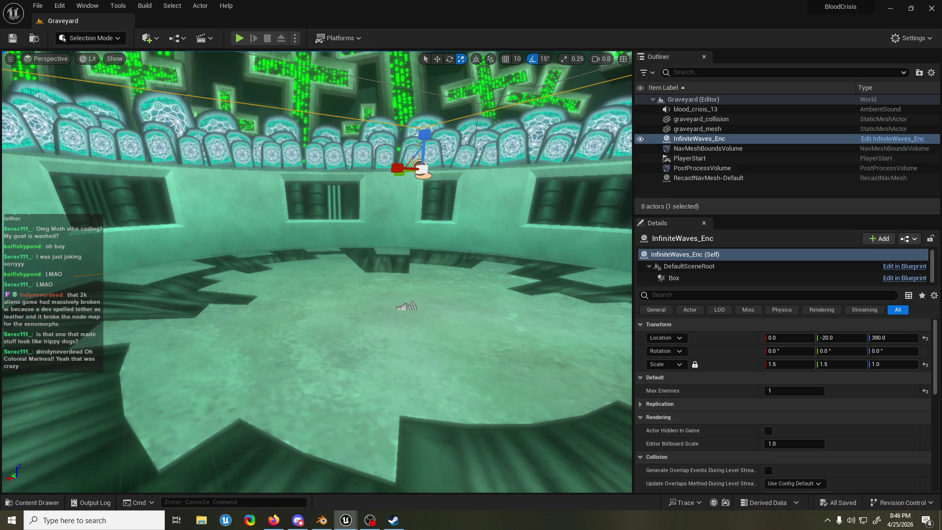
left_click(239, 38)
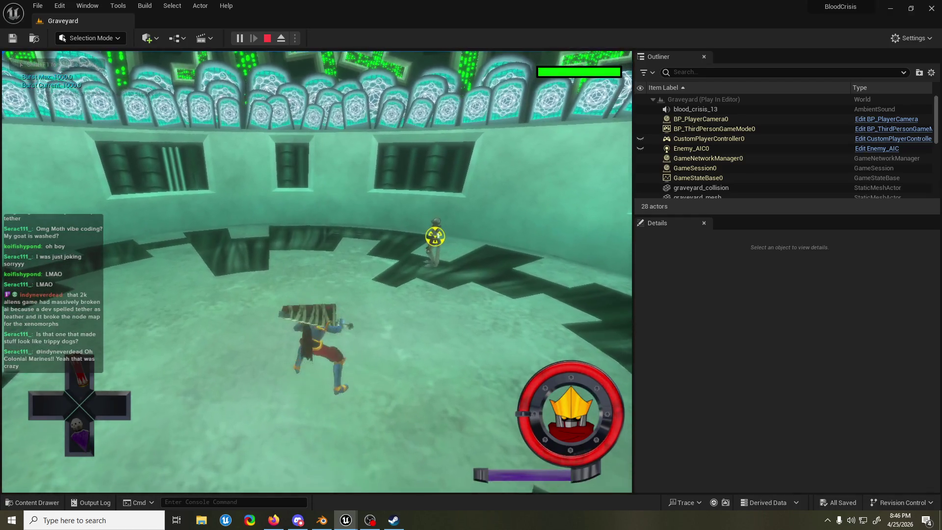
Step: Stop the current test, then run a short play test confirming one soldier spawns
key("alt+Tab")
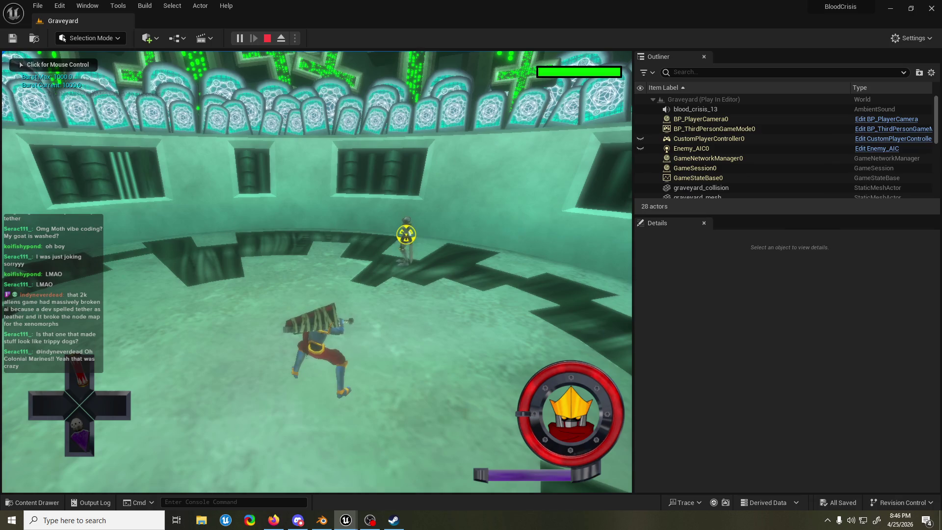
key("Escape")
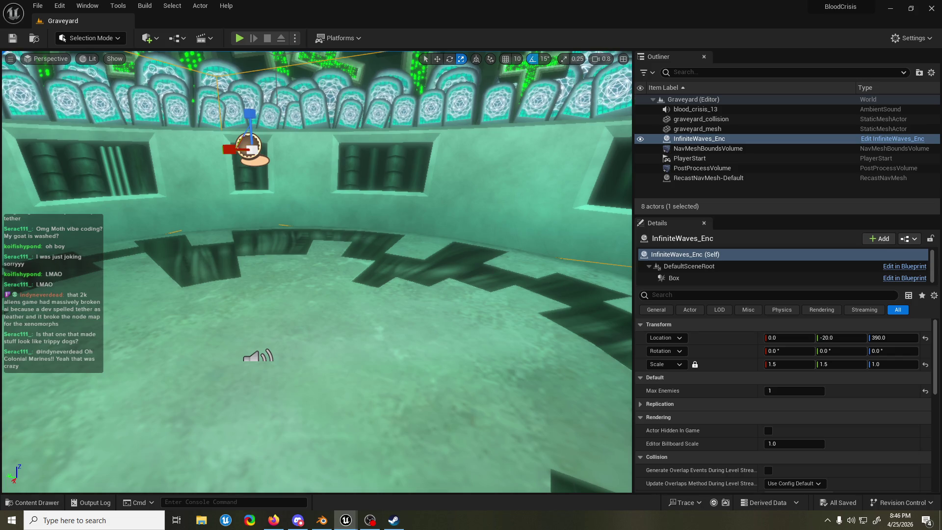
key("alt+p")
key("shift+F1")
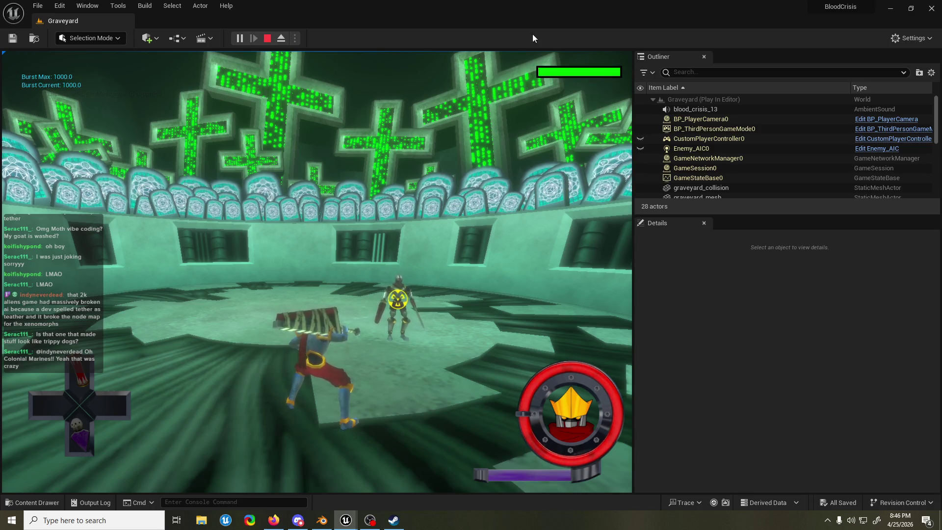
left_click(268, 38)
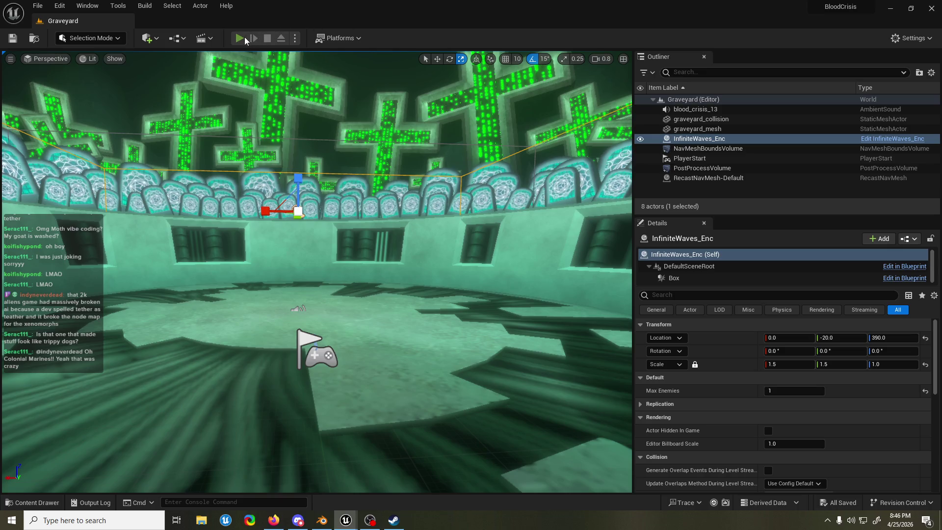
Step: Start another play test and watch the lone soldier approach before stopping it
left_click(240, 38)
key("alt+Tab")
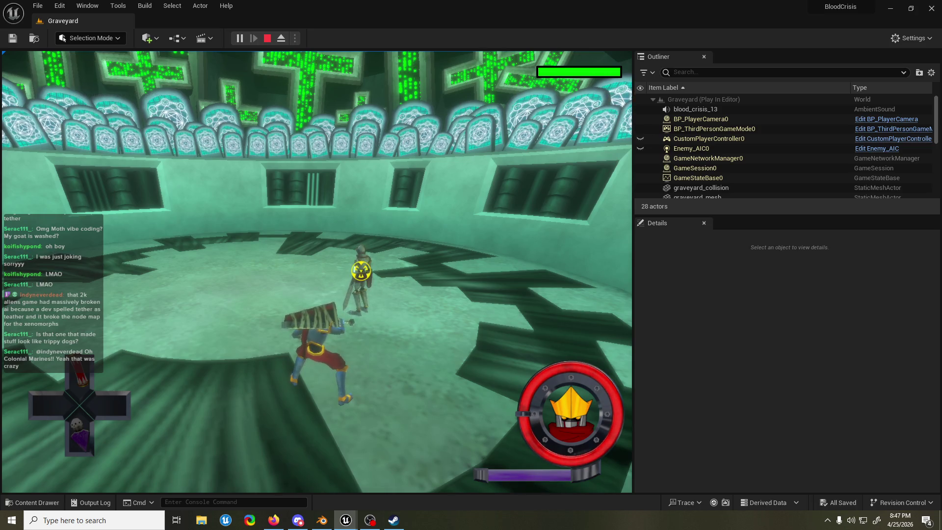
key("alt+Tab")
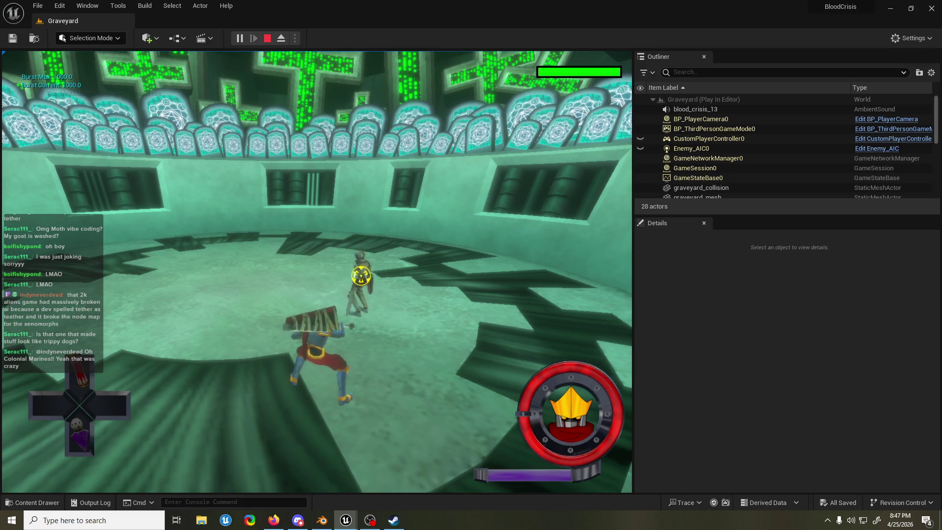
key("Escape")
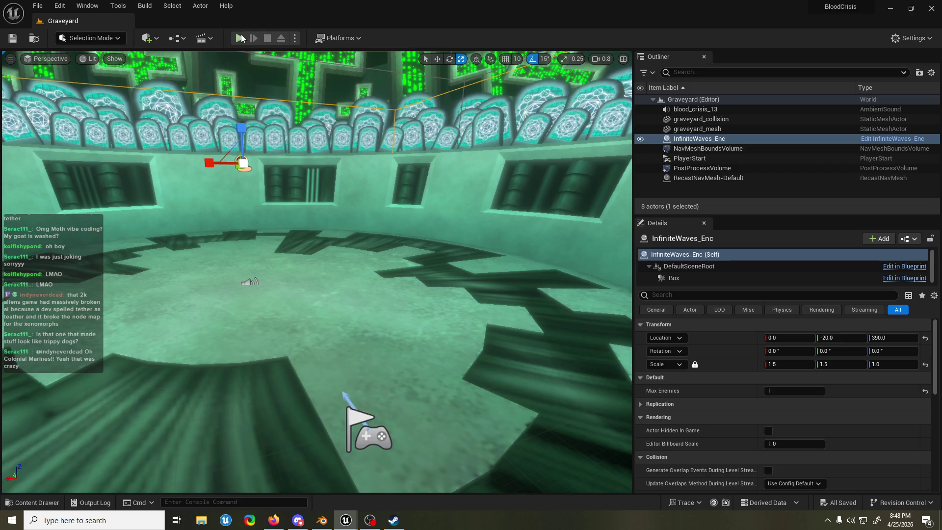
Step: Run one more play test, walking the character toward the soldier, then stop it
left_click(239, 38)
key("w")
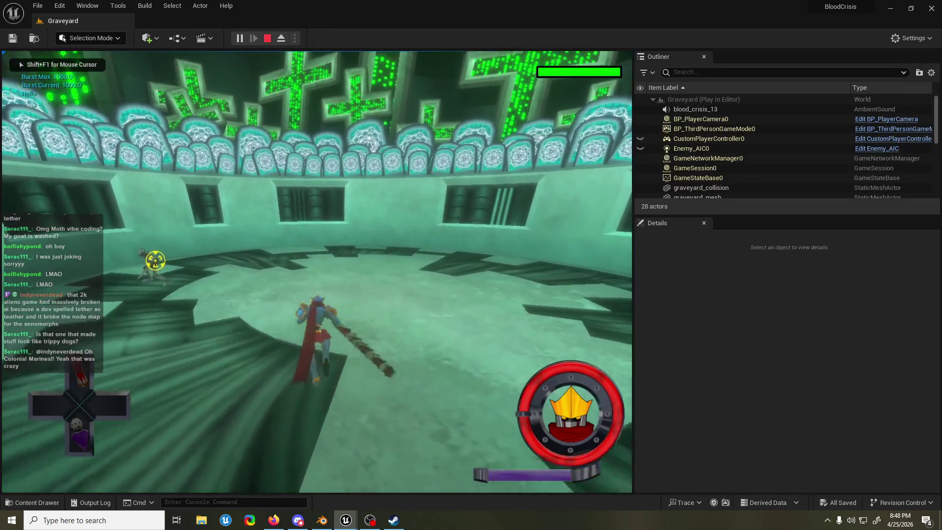
key("Escape")
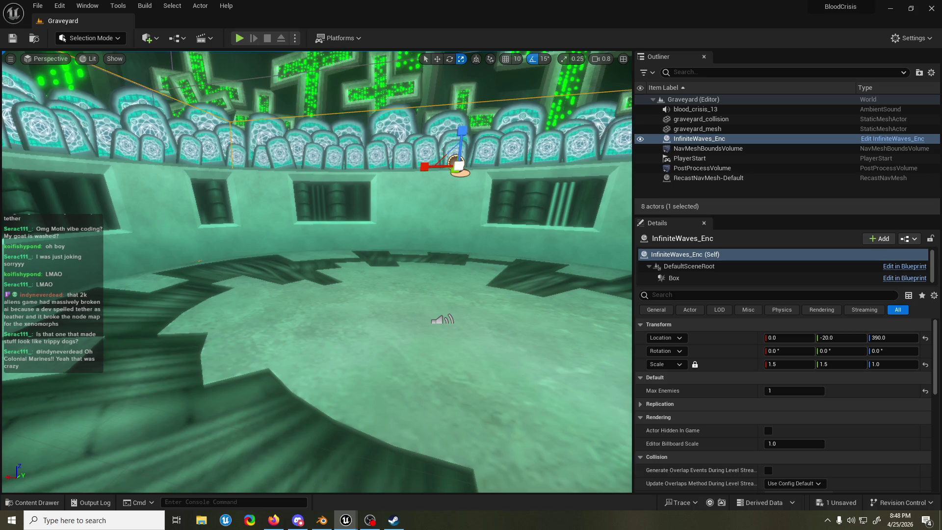
Step: Run a final play test, stop it, and bring the Unreal editor back into focus
left_click(238, 39)
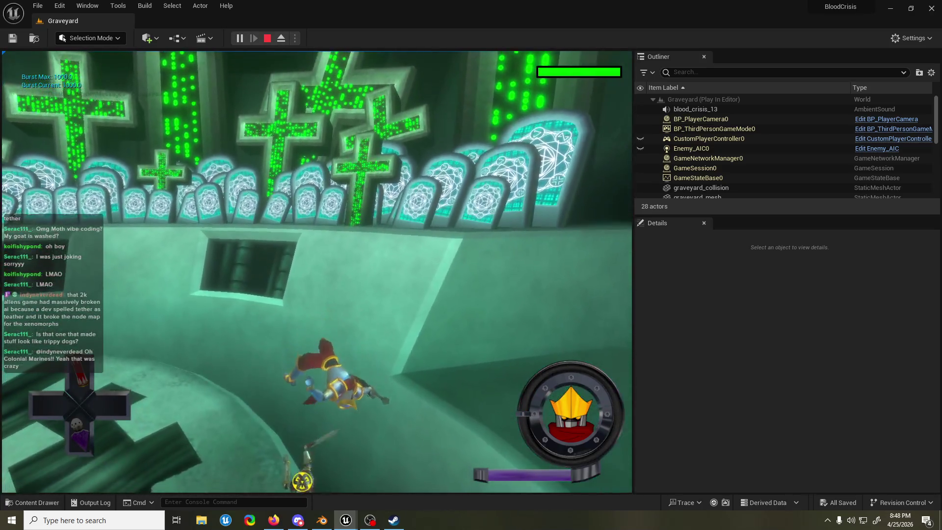
key("Escape")
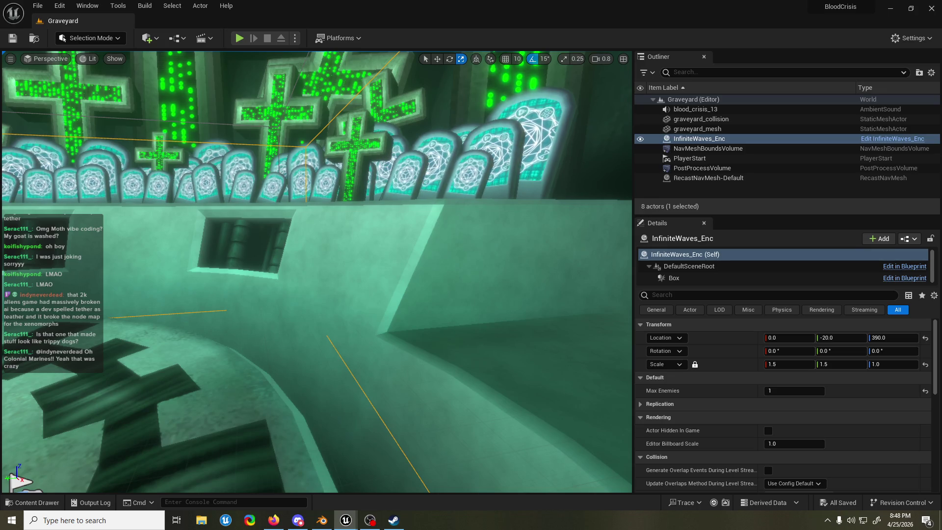
left_click(274, 520)
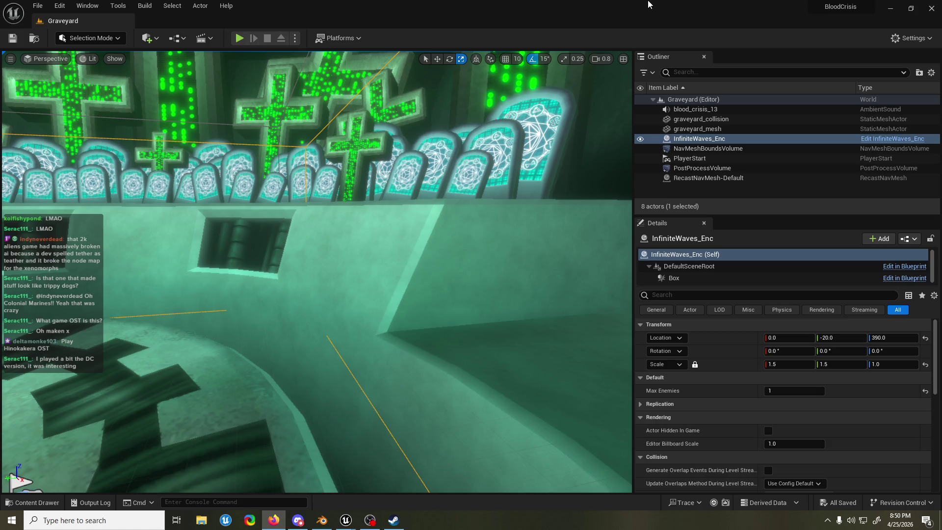
left_click(648, 4)
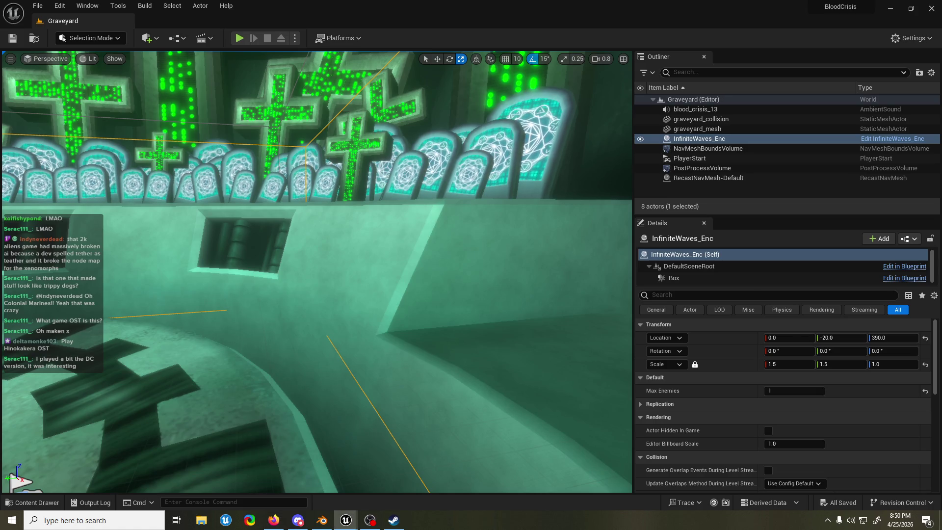
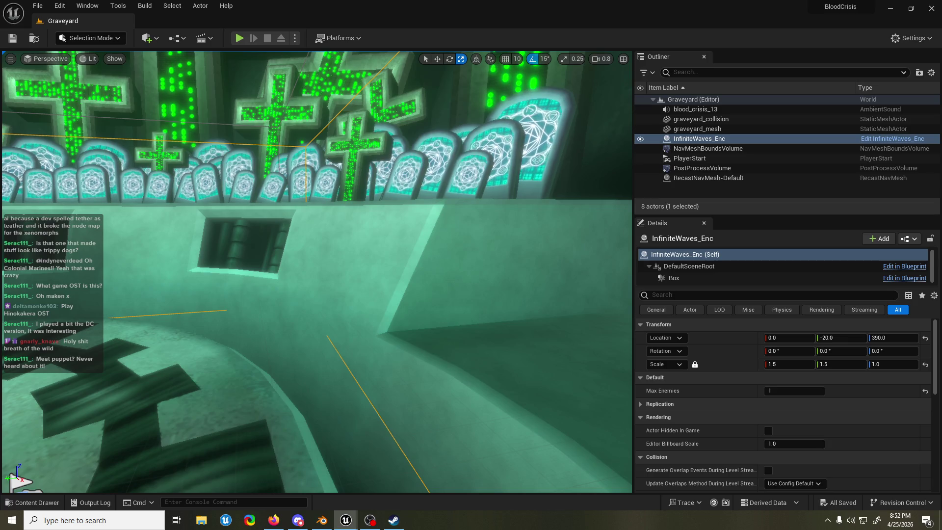
Step: Return to the level editor and frame the InfiniteWaves_Enc encounter box
key("alt+Tab")
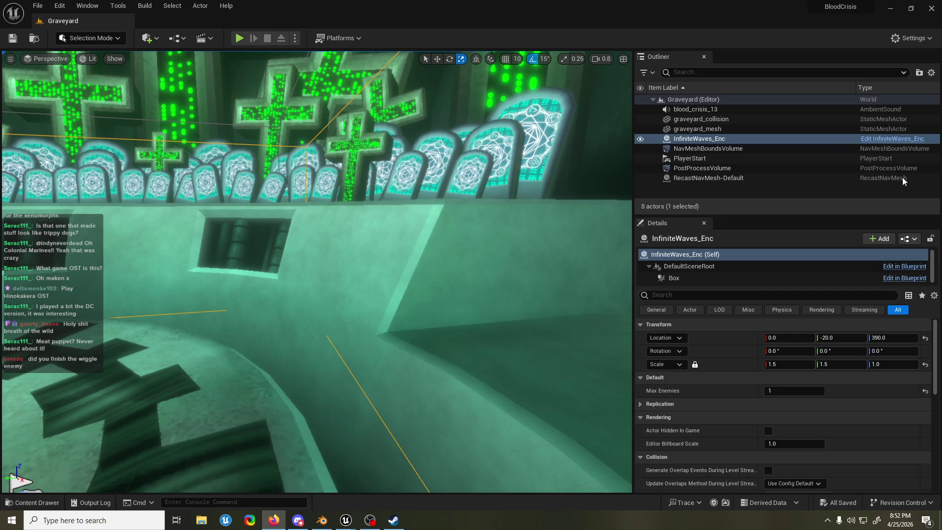
left_click(928, 191)
scroll(530, 142, "up", 2)
key("f")
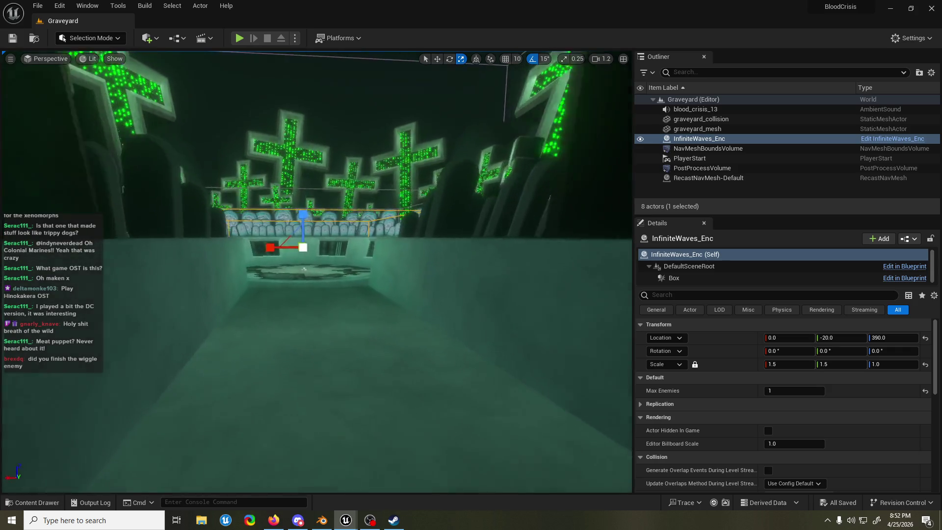
Step: Fly the view forward past the gravestones and turn it up and right
key("w")
scroll(317, 272, "up", 1)
key("w")
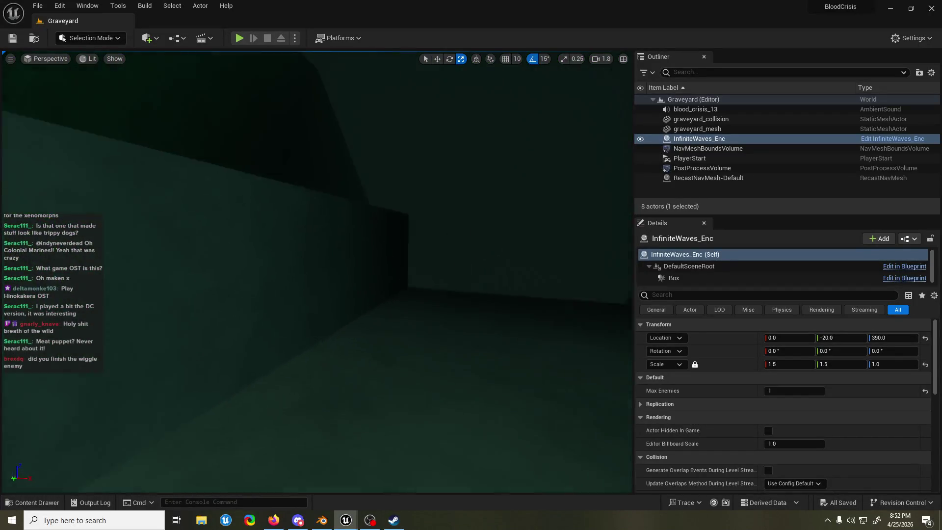
scroll(317, 272, "down", 2)
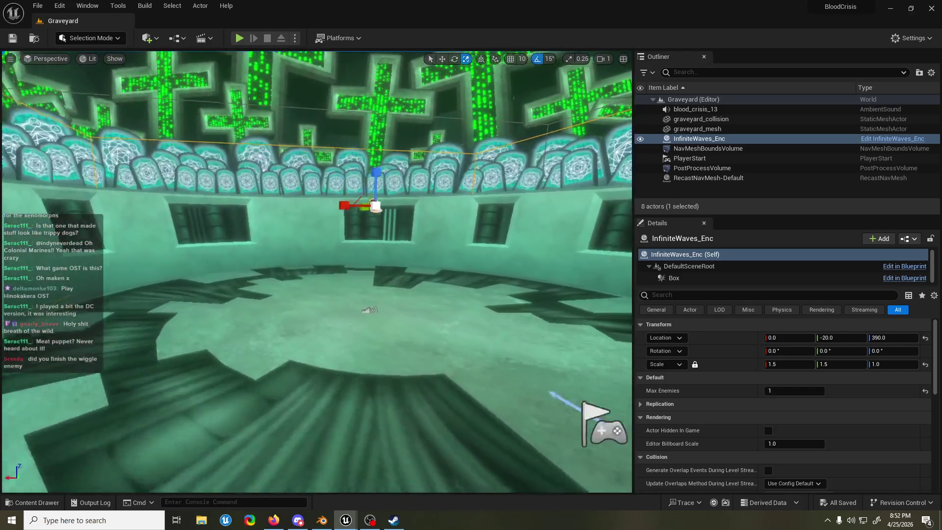
scroll(317, 272, "down", 1)
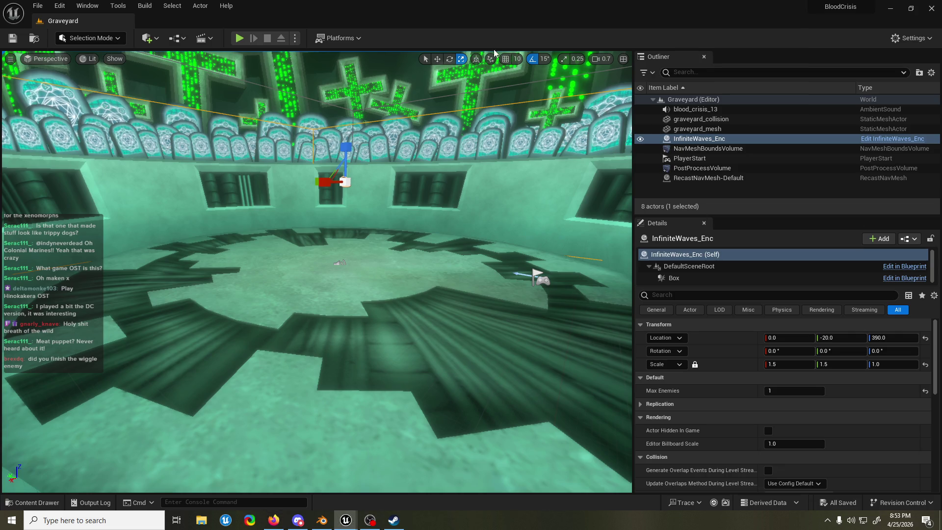
mouse_move(318, 162)
left_mouse_down()
mouse_move(338, 147)
mouse_move(304, 152)
mouse_move(275, 137)
left_mouse_up()
scroll(305, 152, "up", 1)
scroll(316, 273, "up", 2)
Step: Fly down the corridor, pull back over the arena, then descend toward its floor
key("w")
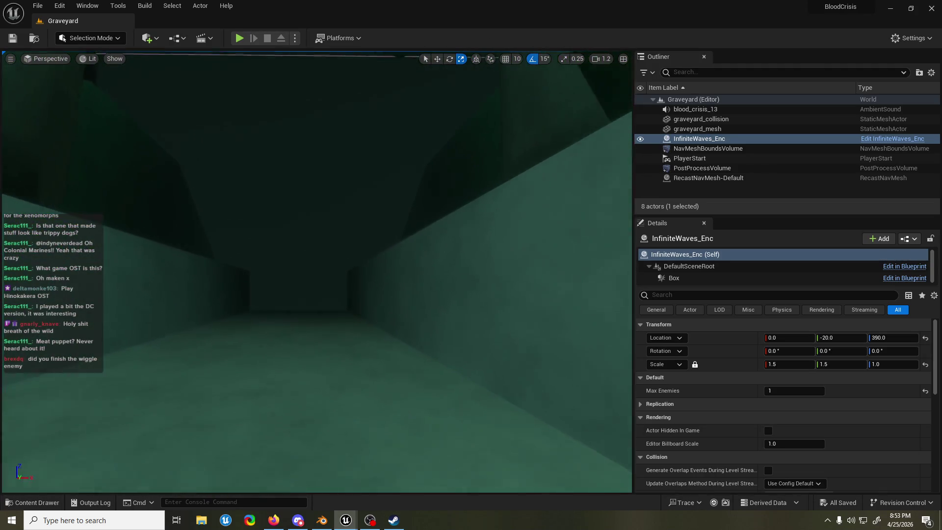
scroll(317, 272, "down", 2)
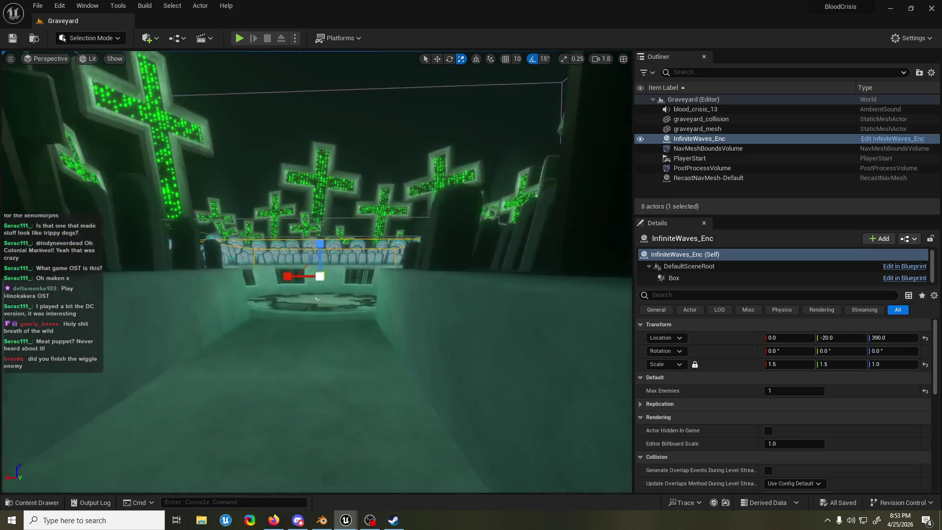
key("s")
key("e")
scroll(317, 272, "down", 2)
key("w")
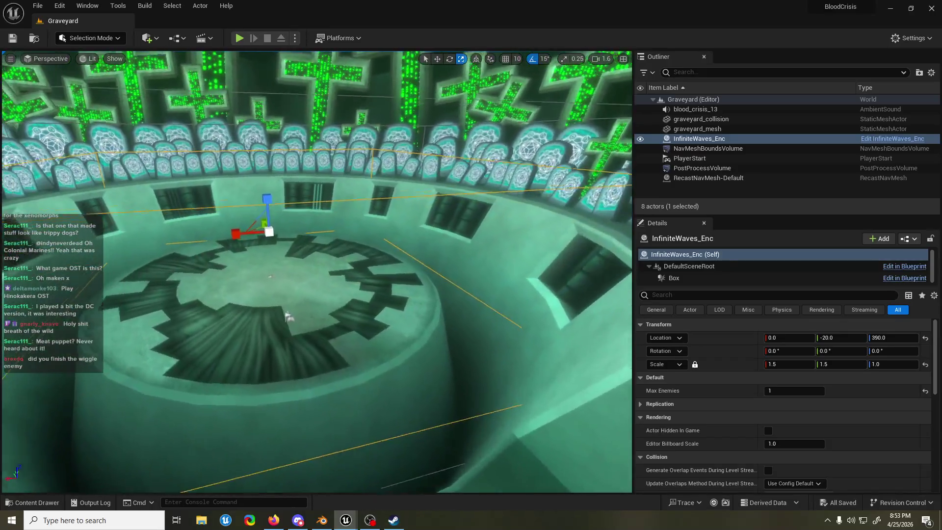
scroll(317, 272, "down", 2)
Step: Run a play-test of the graveyard arena, watch the fight, then stop it
key("s")
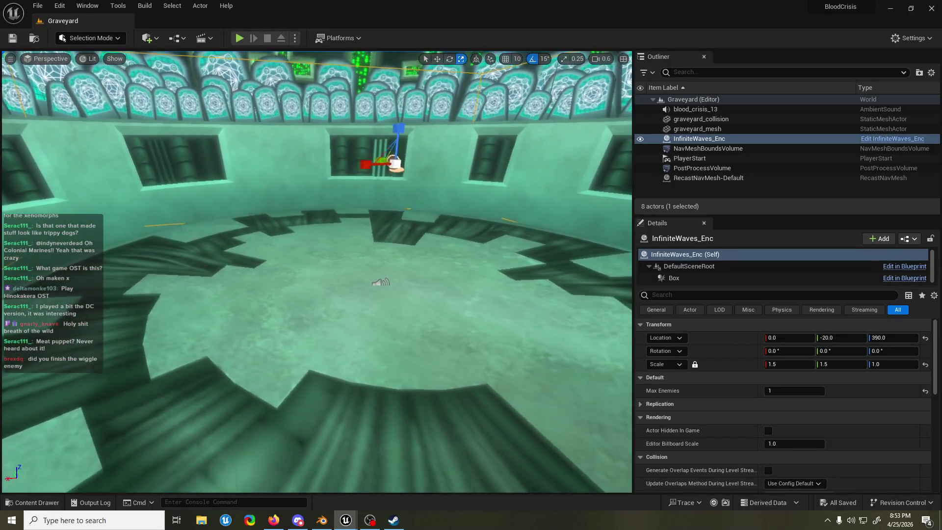
left_click(239, 38)
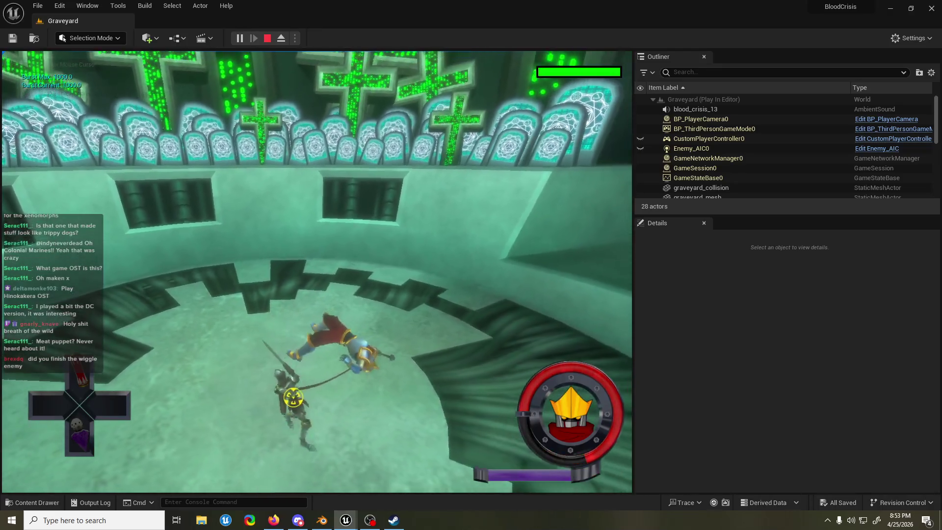
key("Escape")
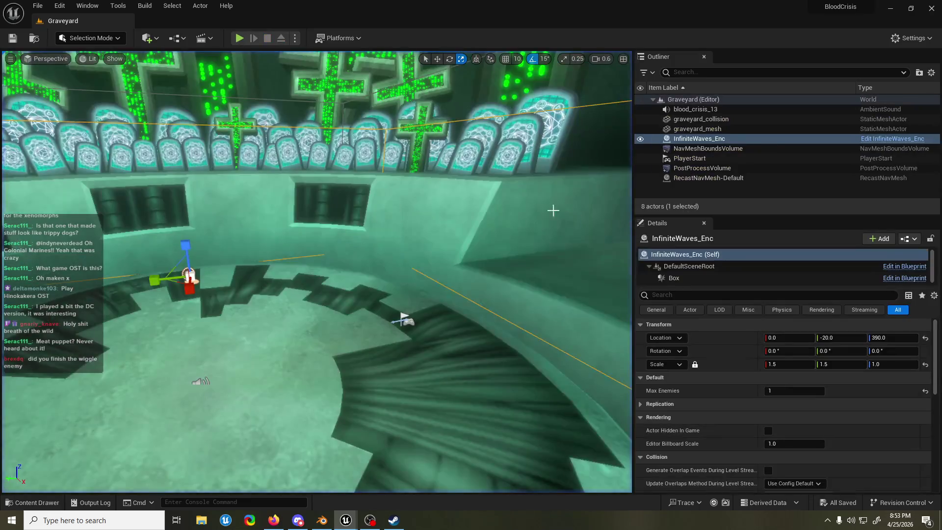
Step: Fly the editor view back over the arena
scroll(316, 273, "up", 4)
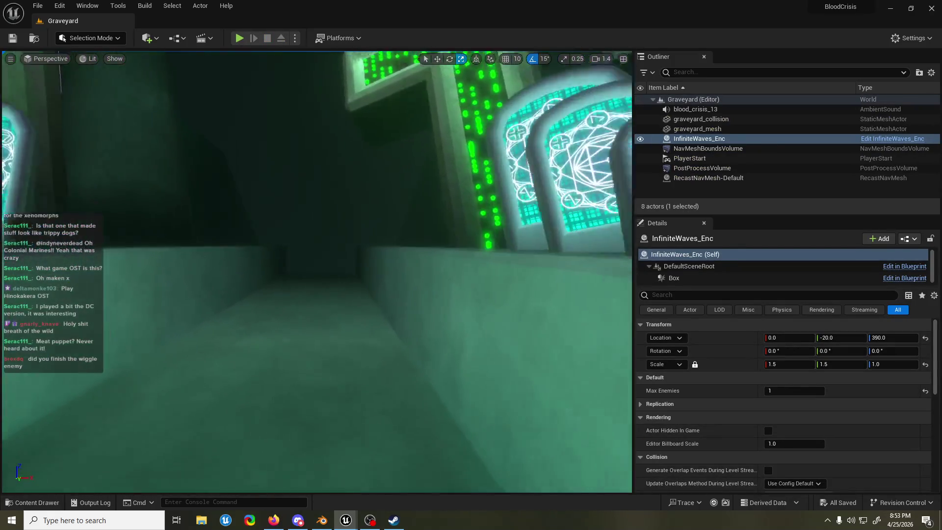
scroll(317, 273, "down", 2)
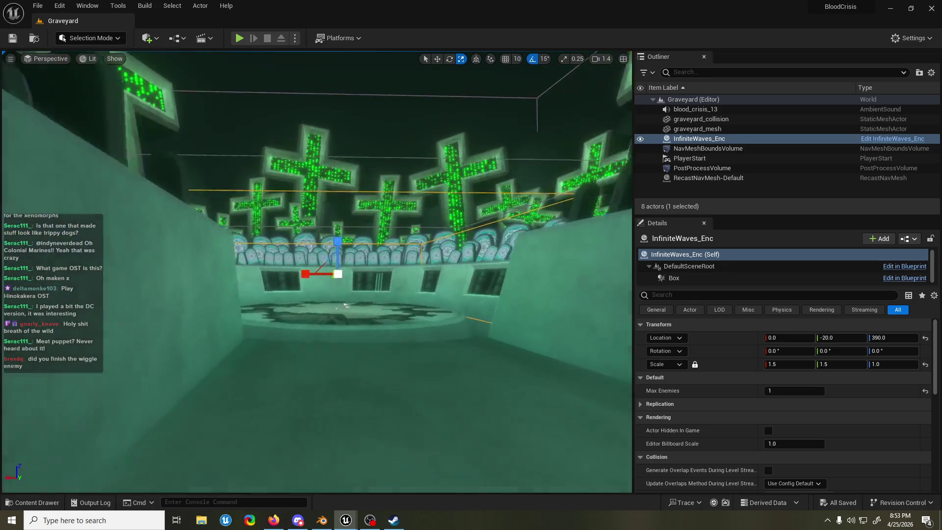
scroll(316, 272, "down", 3)
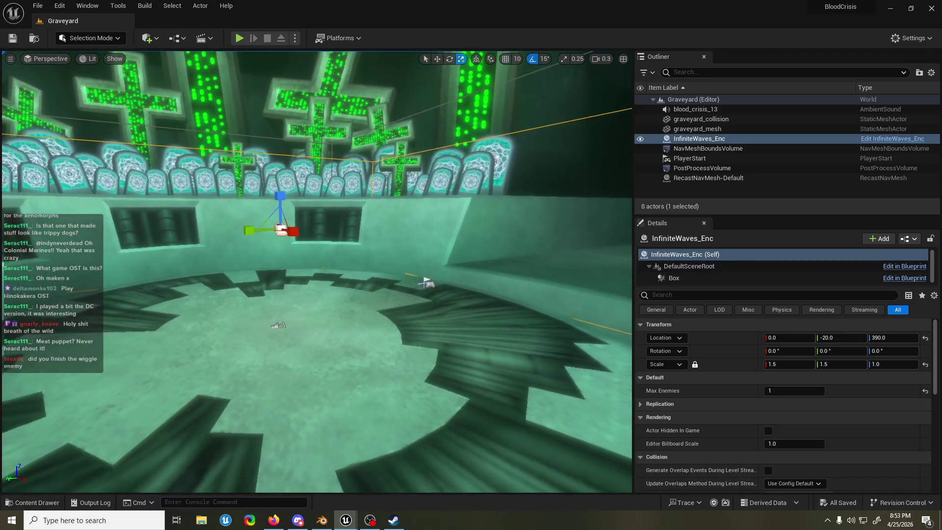
left_click_drag(399, 194, 399, 195)
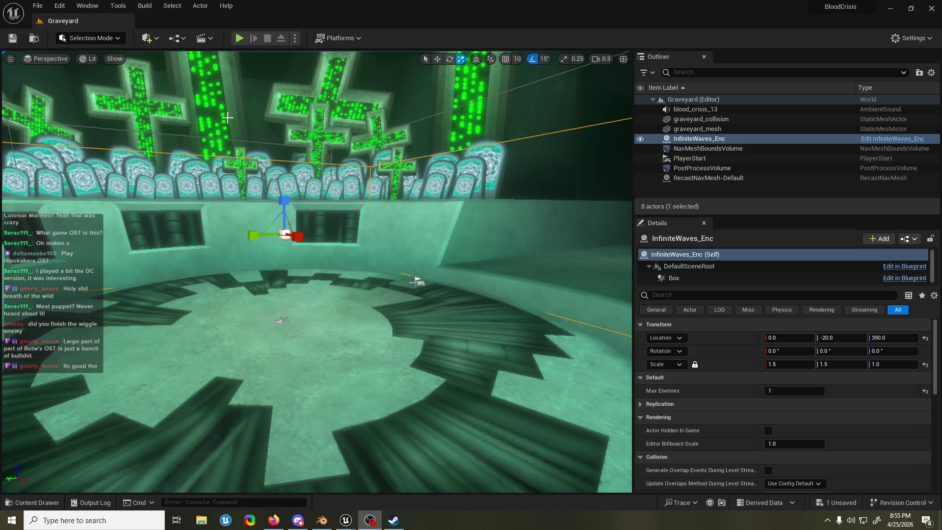
left_click_drag(314, 275, 422, 275)
scroll(317, 273, "up", 2)
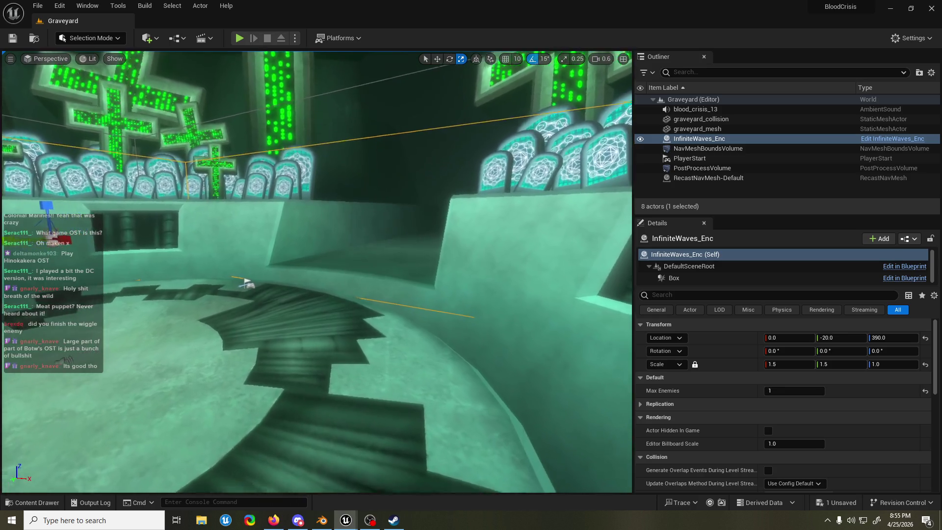
key("w")
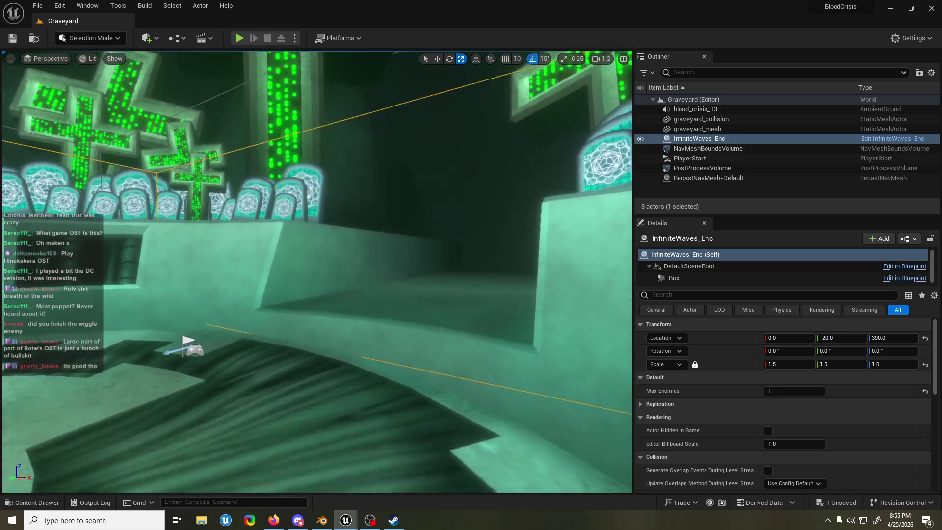
mouse_move(317, 272)
left_mouse_down()
mouse_move(304, 265)
mouse_move(294, 319)
left_mouse_up()
scroll(317, 273, "down", 1)
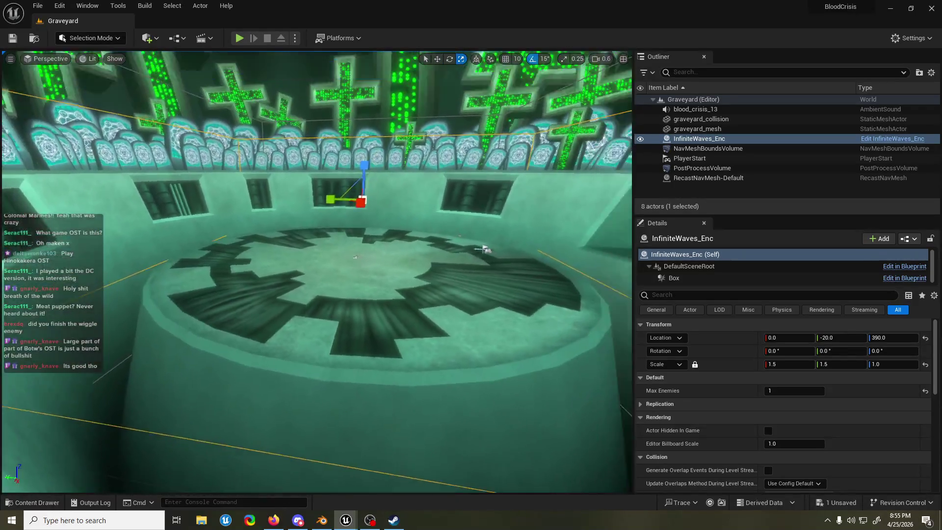
mouse_move(484, 249)
left_mouse_down()
mouse_move(442, 236)
mouse_move(384, 294)
mouse_move(282, 154)
mouse_move(328, 295)
mouse_move(366, 319)
mouse_move(290, 377)
mouse_move(475, 182)
left_mouse_up()
scroll(441, 235, "up", 1)
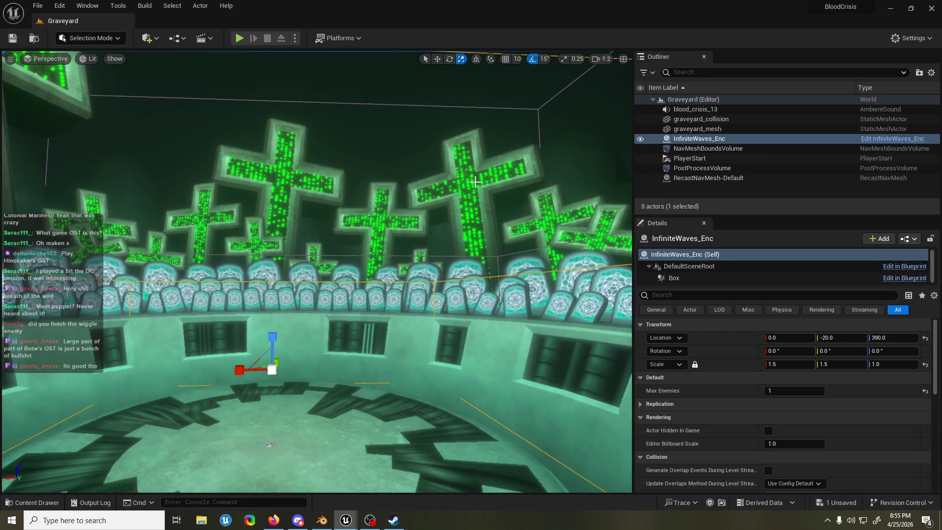
left_click_drag(432, 137, 412, 108)
left_click(309, 57)
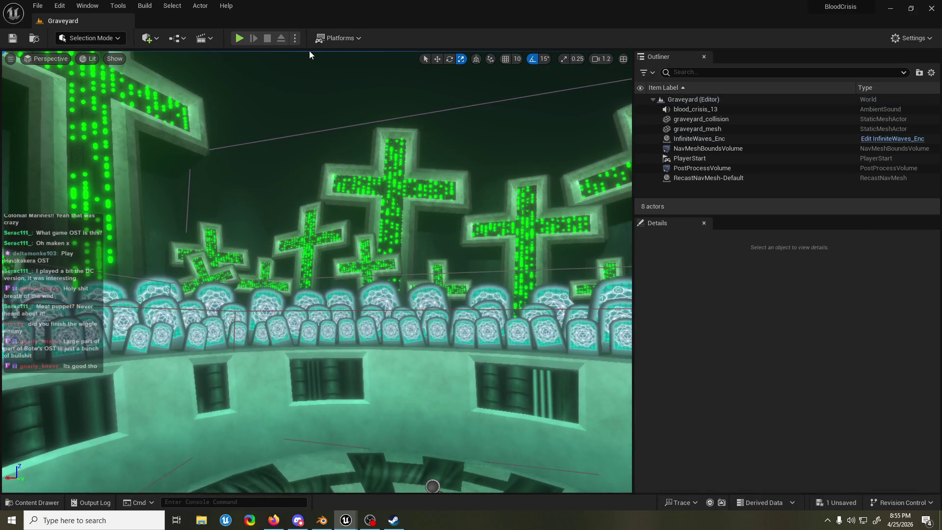
left_click_drag(309, 51, 305, 44)
scroll(316, 270, "down", 2)
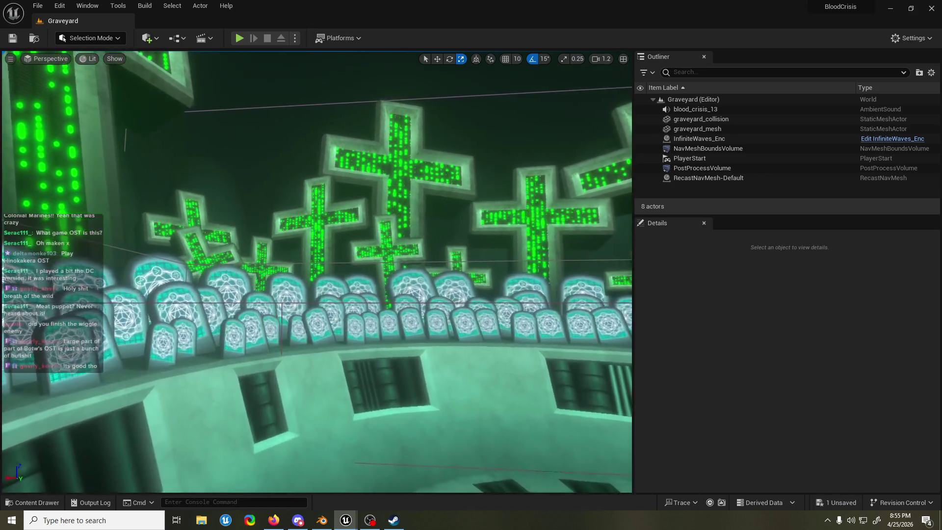
key("w")
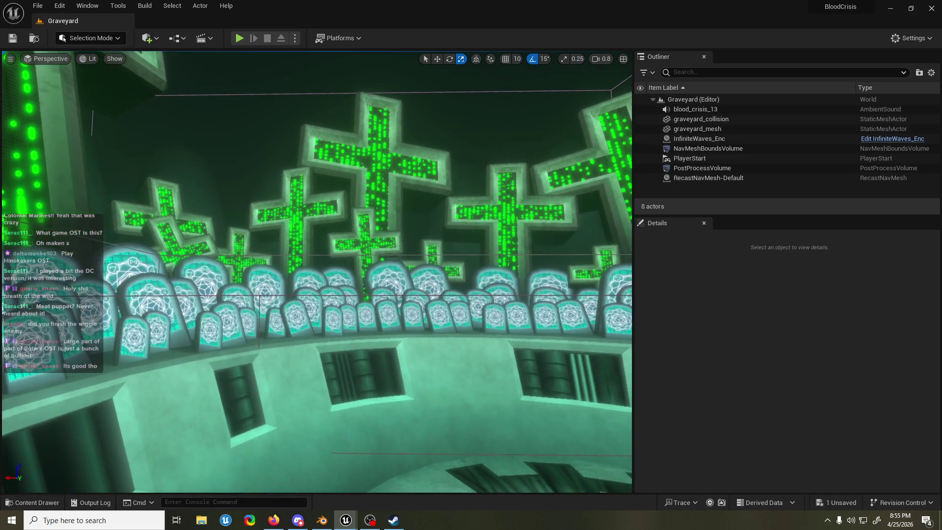
key("s")
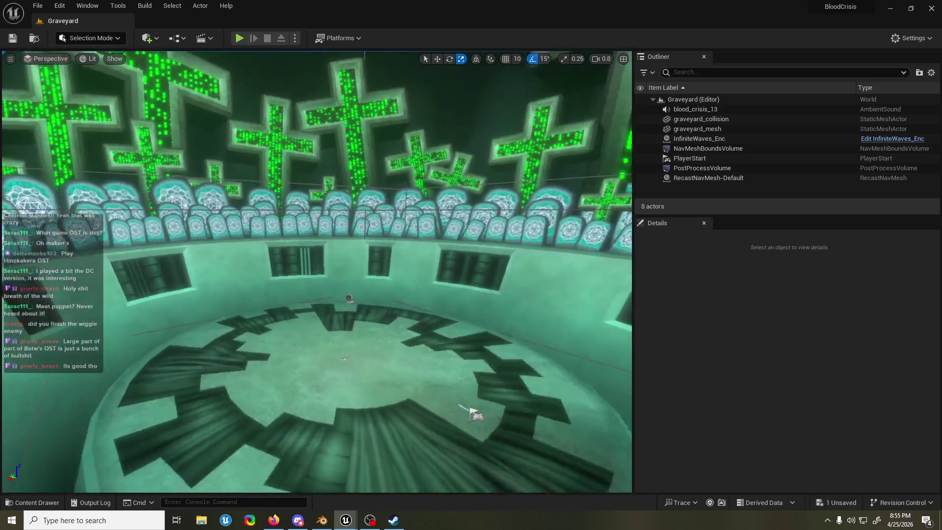
scroll(317, 269, "down", 1)
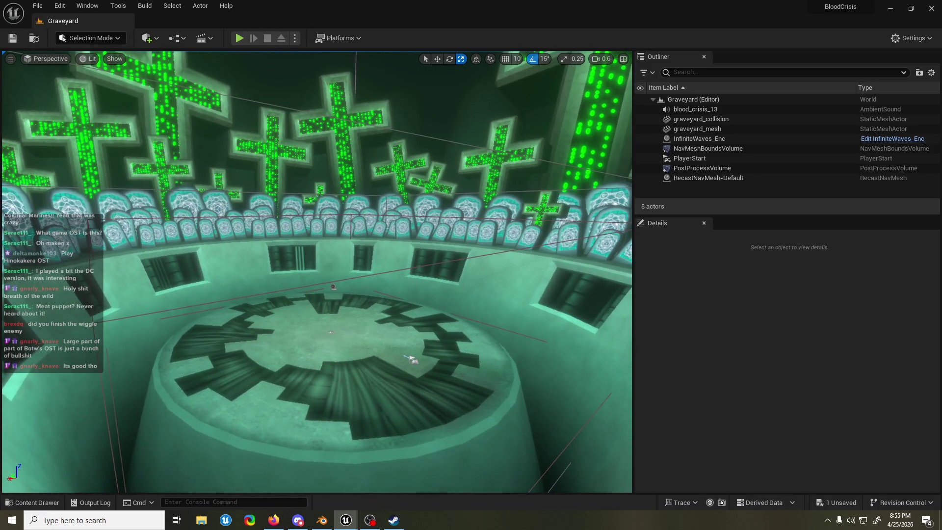
key("d")
key("w")
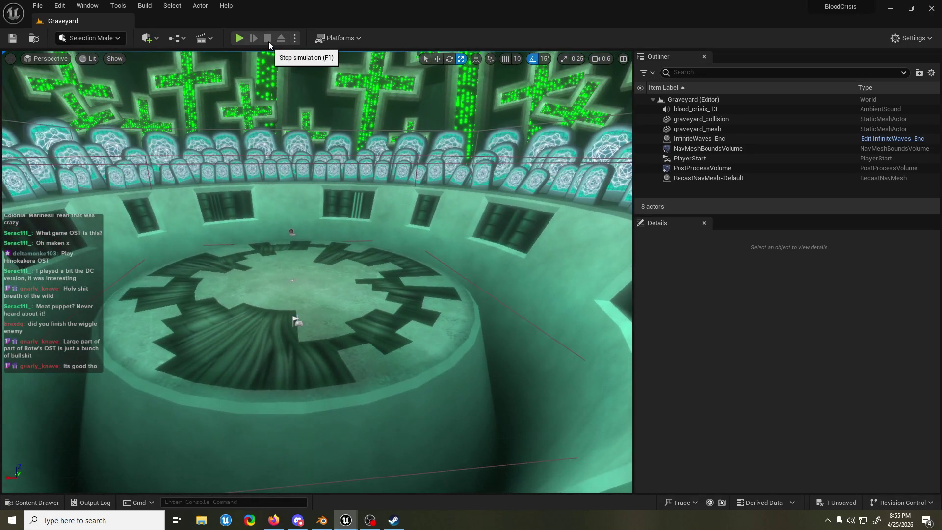
left_click(240, 38)
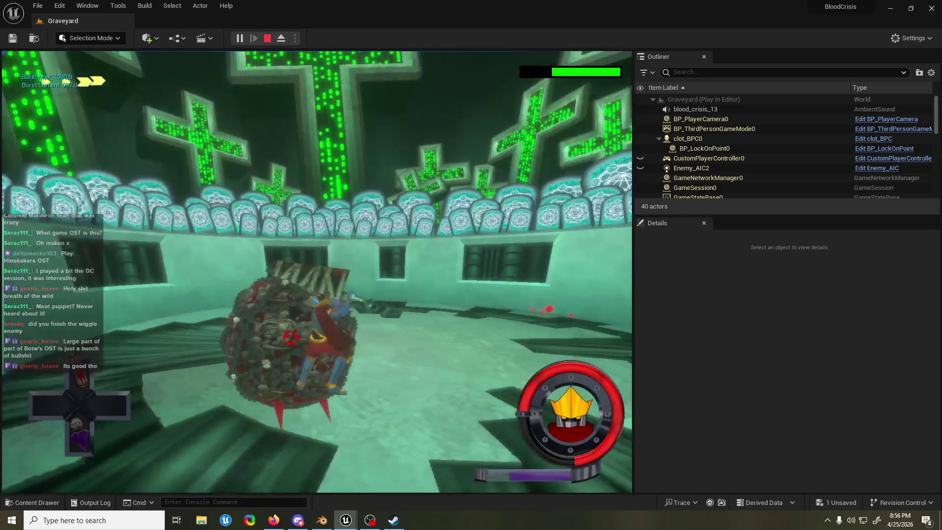
key("Escape")
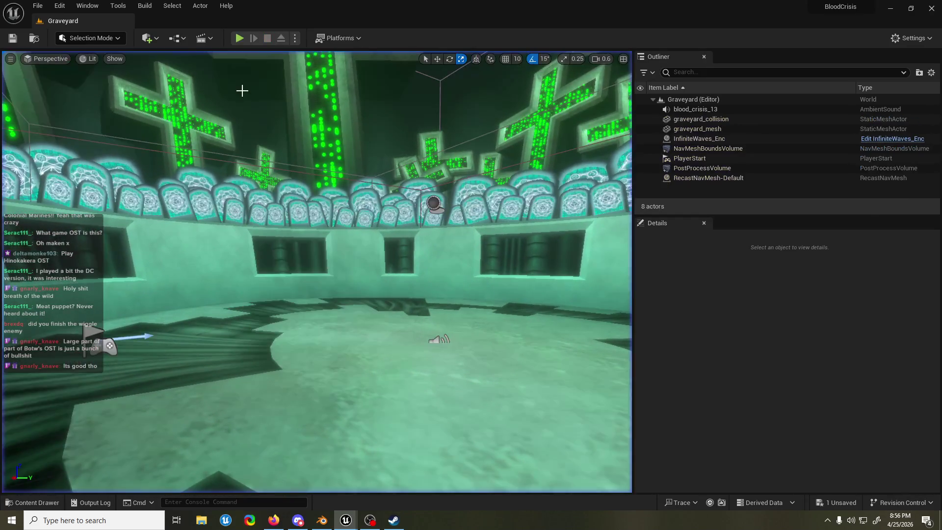
left_click_drag(568, 144, 572, 139)
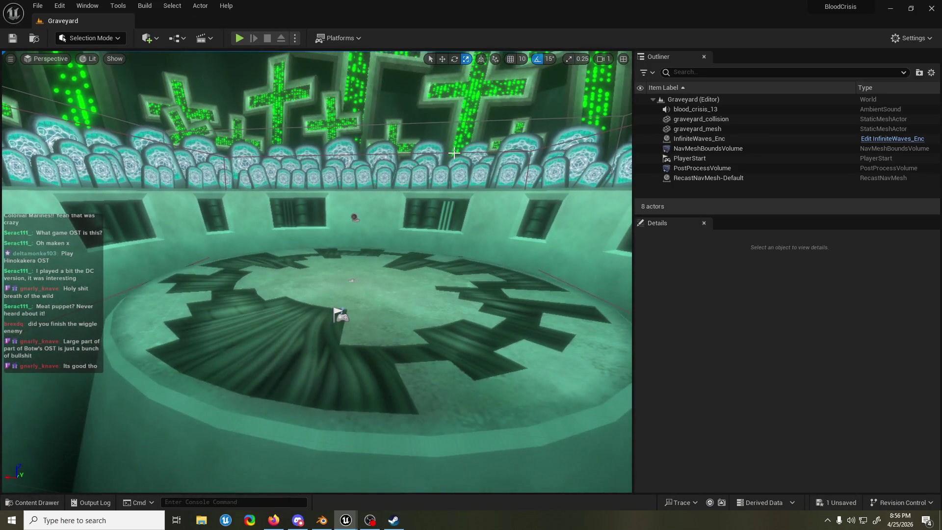
Step: Set the InfiniteWaves_Enc encounter's Max Enemies to 0
left_click(699, 138)
left_click(782, 391)
type("0")
key("Return")
Step: Find Skulker_BP in the Content Drawer, place it in the arena, and turn it about -90°
left_click(37, 503)
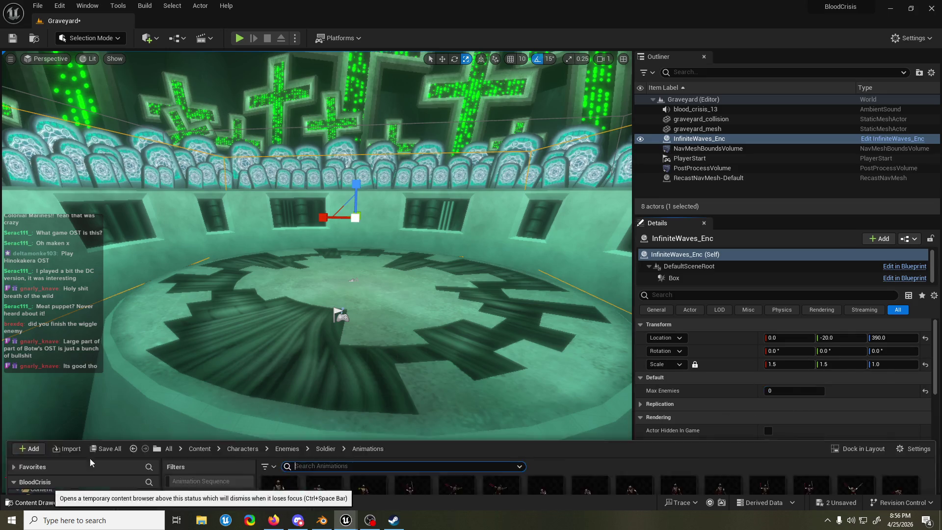
type("skulker")
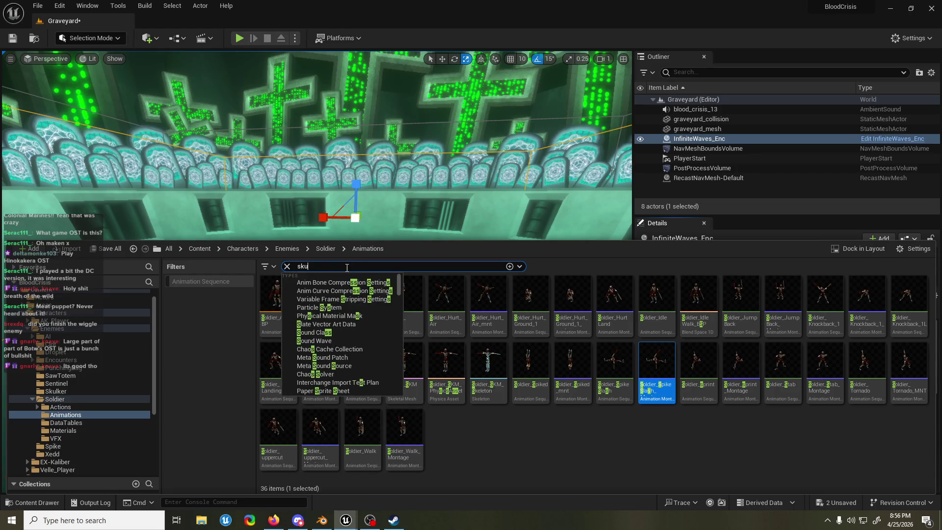
left_click(43, 294)
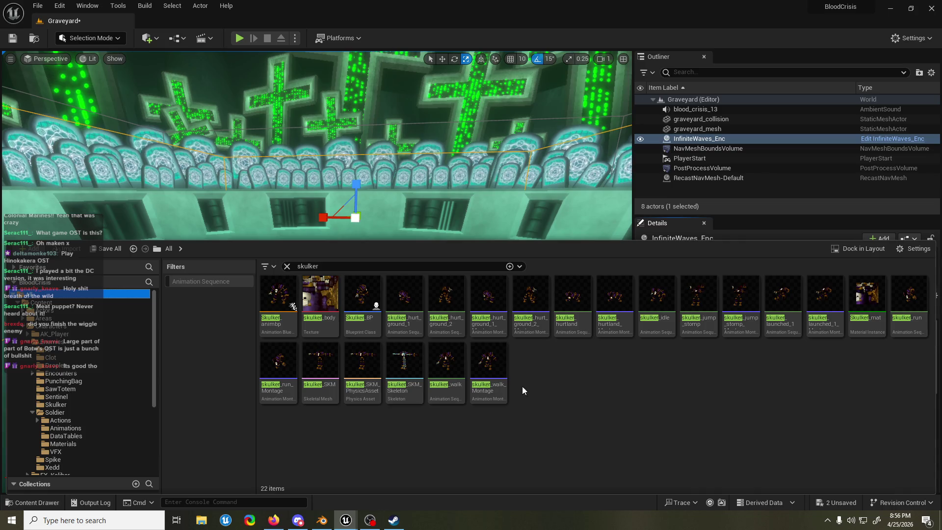
mouse_move(362, 294)
left_mouse_down()
mouse_move(381, 274)
mouse_move(336, 275)
mouse_move(368, 265)
mouse_move(326, 242)
mouse_move(275, 240)
left_mouse_up()
key("e")
key("w")
left_click(239, 38)
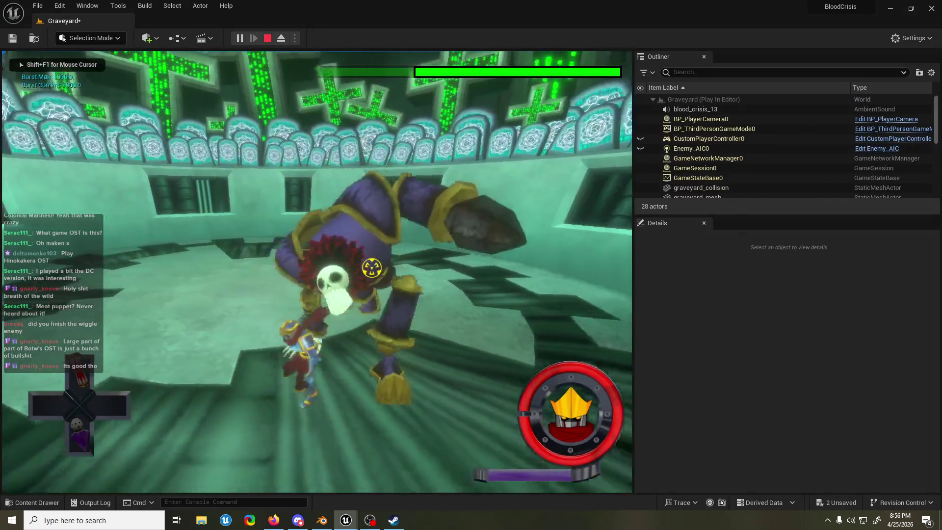
Step: Stop the play-test against the Skulker and save the Graveyard level
key("Escape")
key("ctrl+s")
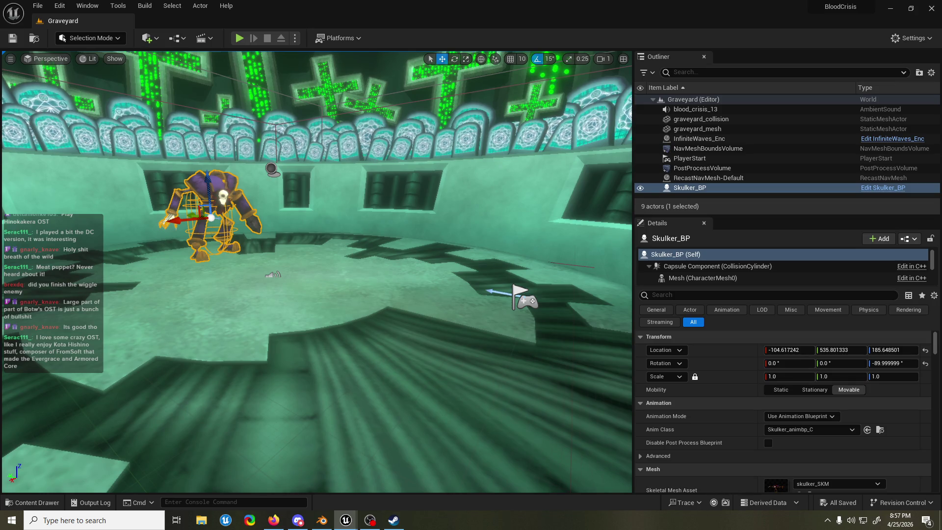
Step: Save the Graveyard level with Skulker_BP at -104.6, 535.8, 185.6, turned -90°
key("ctrl+s")
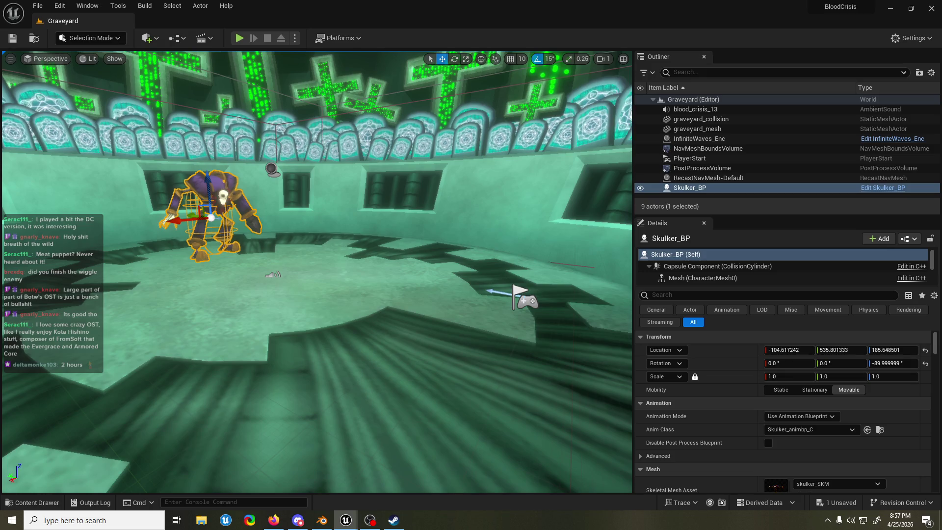
key("ctrl+s")
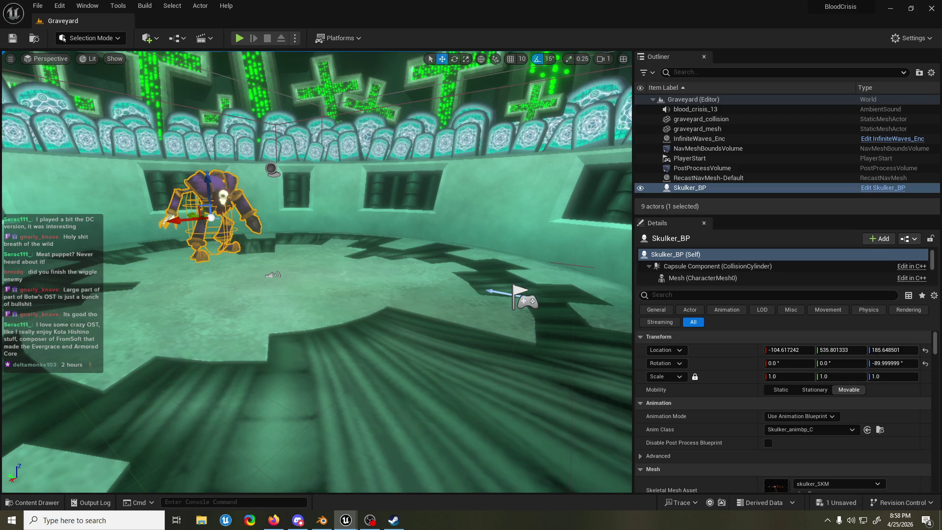
key("ctrl+s")
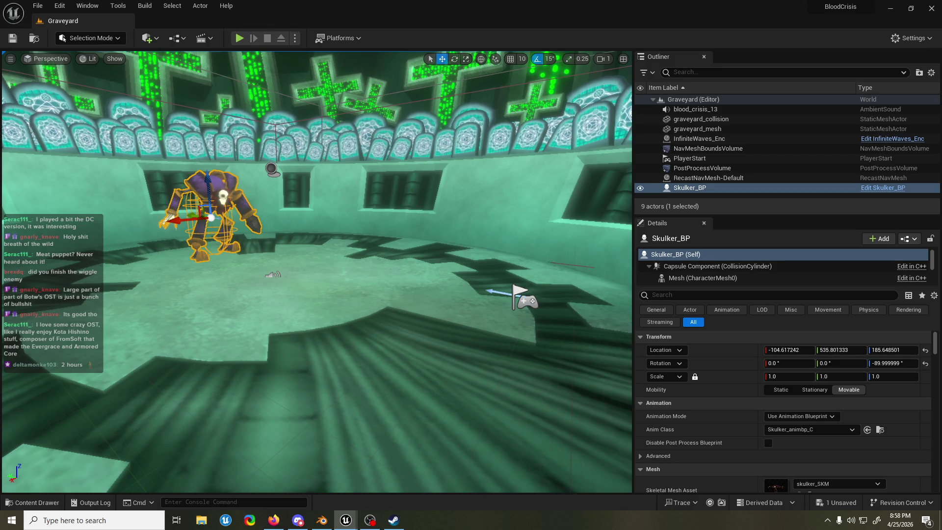
key("ctrl+s")
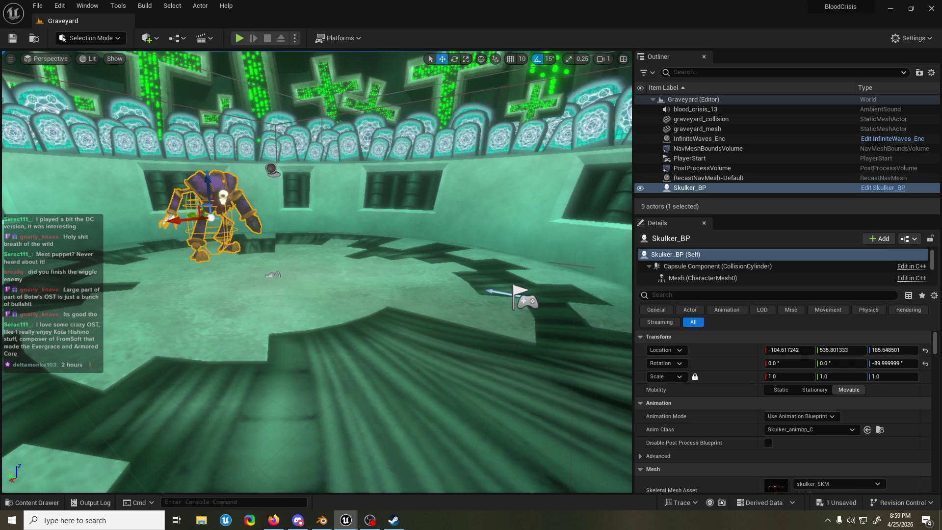
key("ctrl+s")
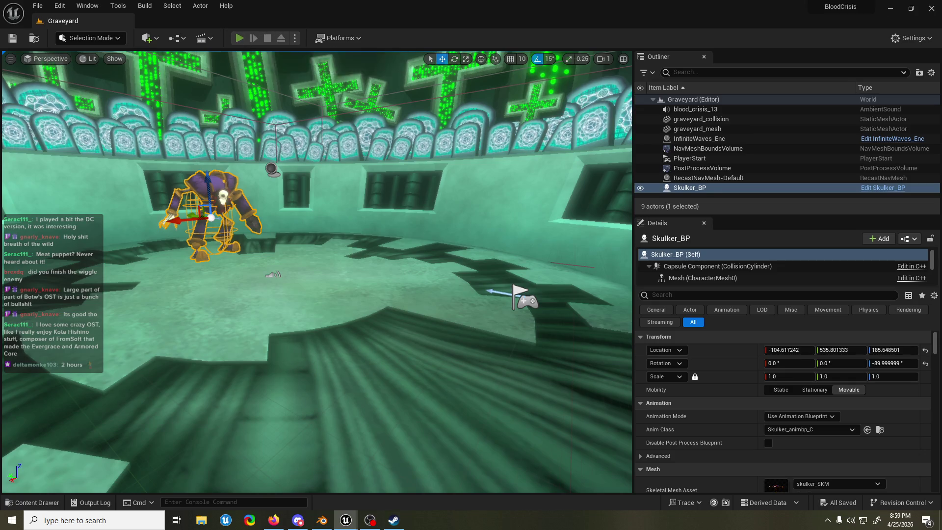
left_click(240, 38)
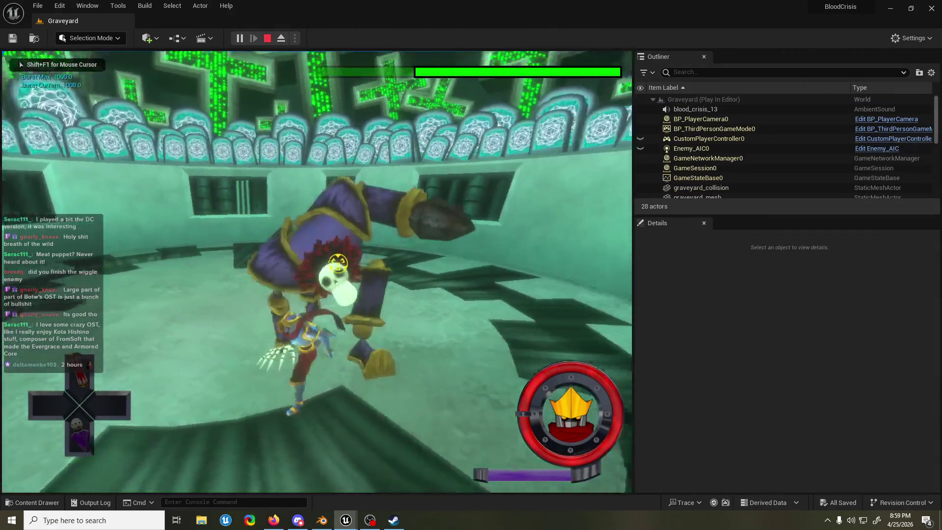
key("Escape")
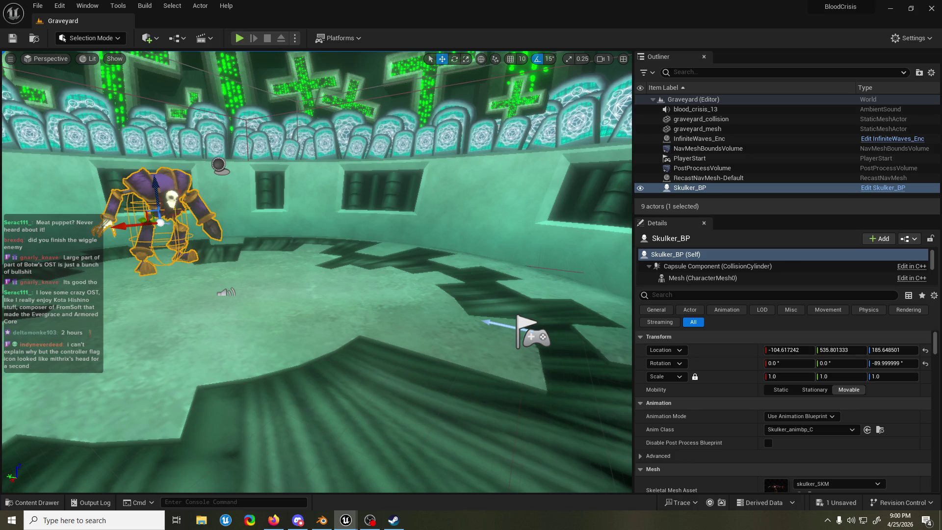
Step: Launch Play In Editor with Alt+P to test the Skulker facing the player
key("alt+p")
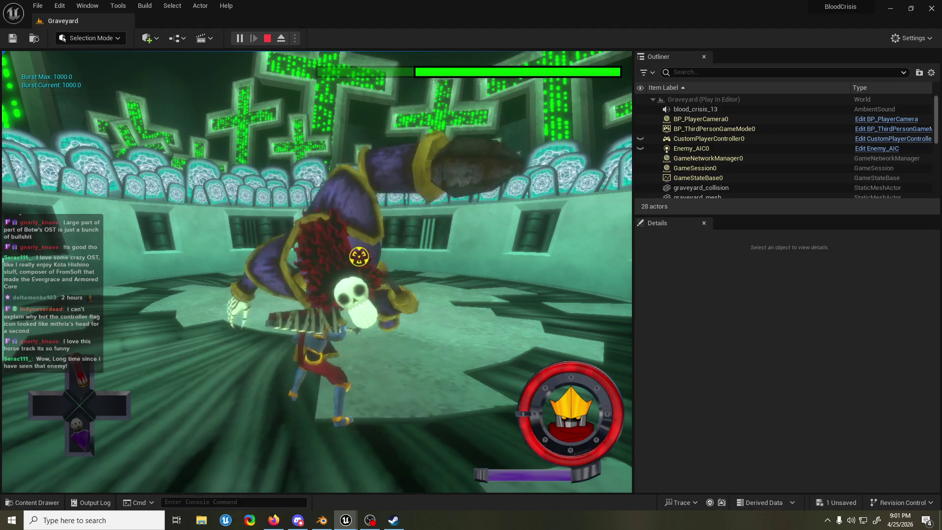
Step: Stop the play session and save the Graveyard level
key("Escape")
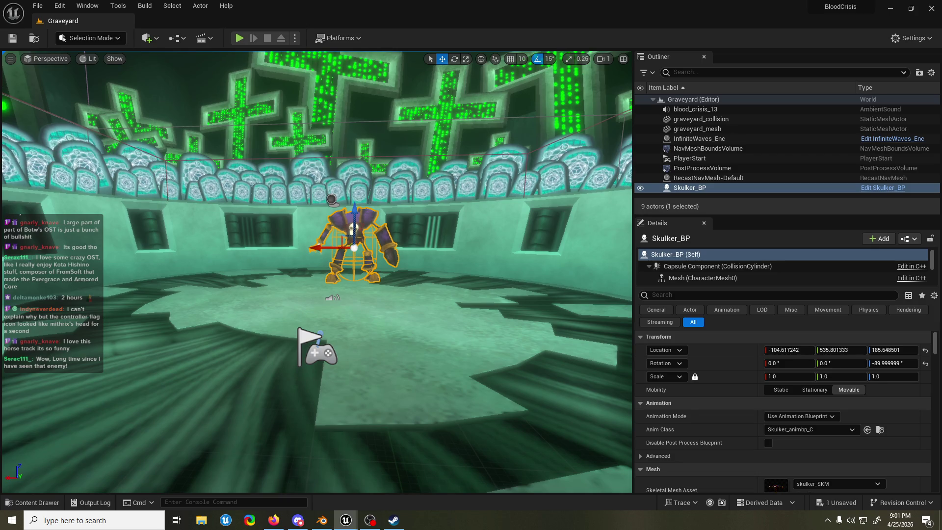
key("ctrl+s")
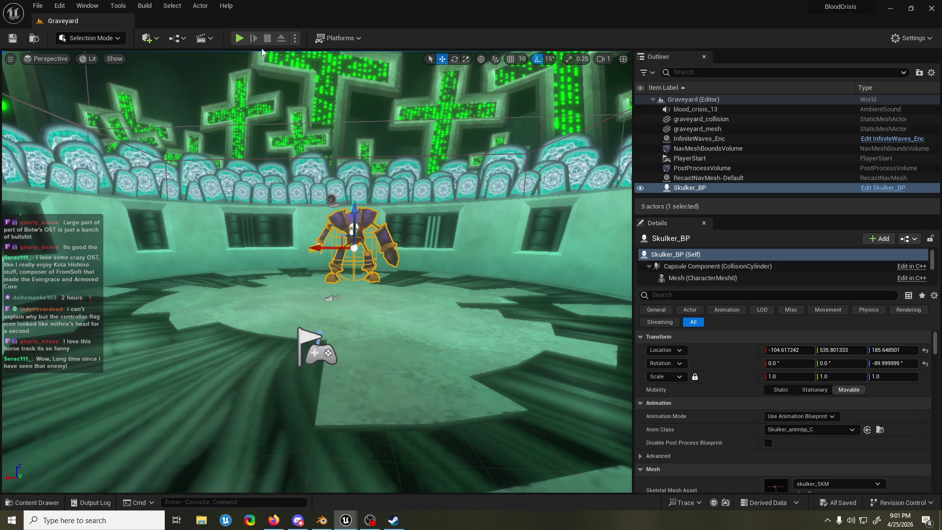
left_click(239, 38)
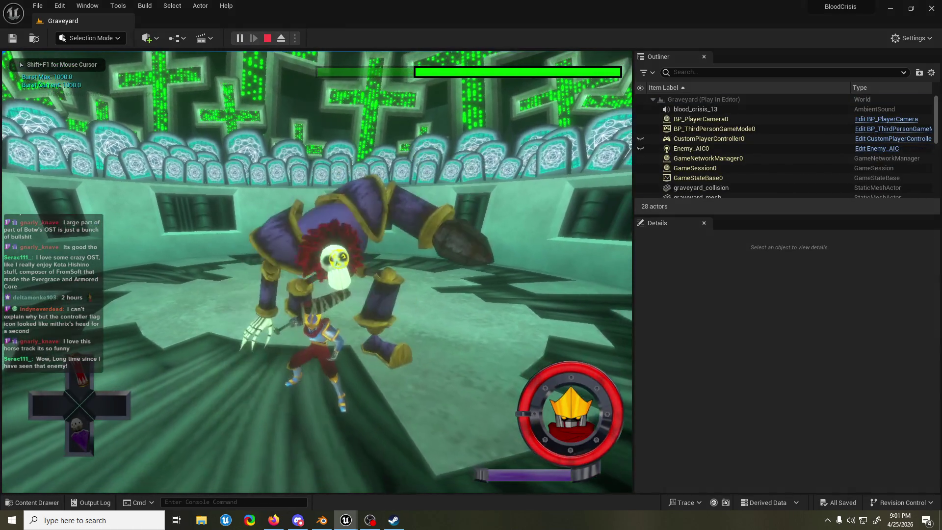
key("alt+Tab")
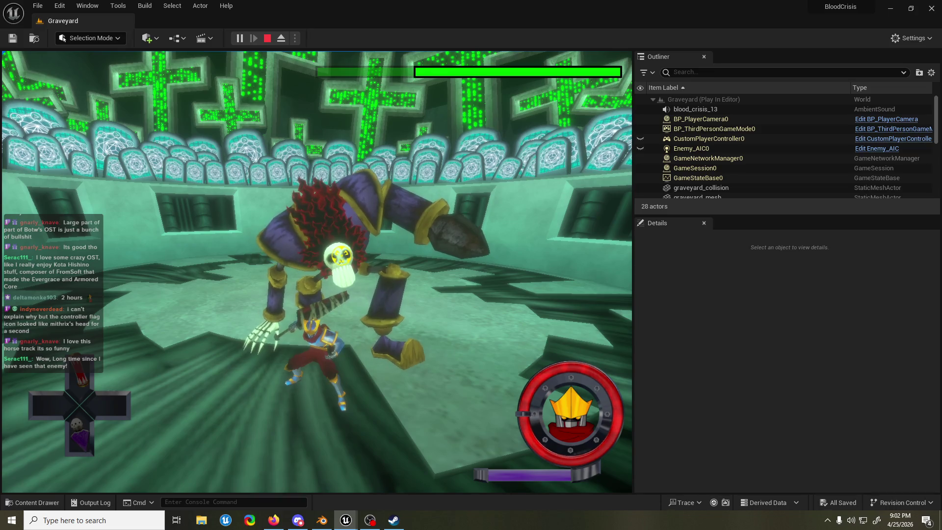
key("Escape")
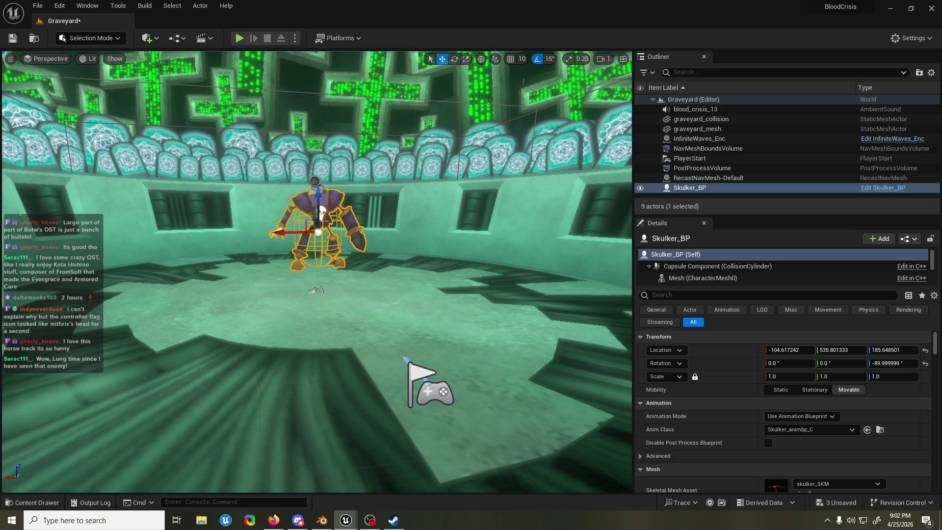
Step: Save all pending Graveyard changes, visit Firefox, then return to the Unreal Editor
key("ctrl+s")
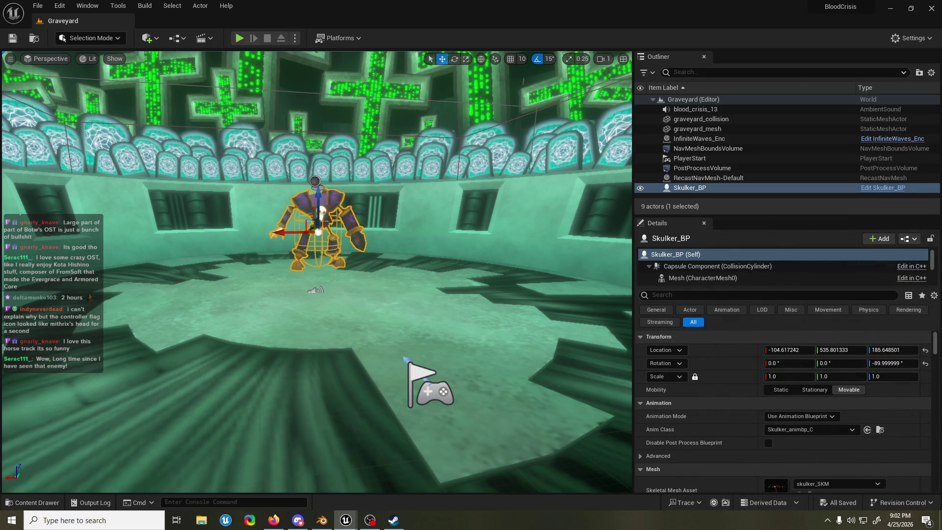
key("alt+Tab")
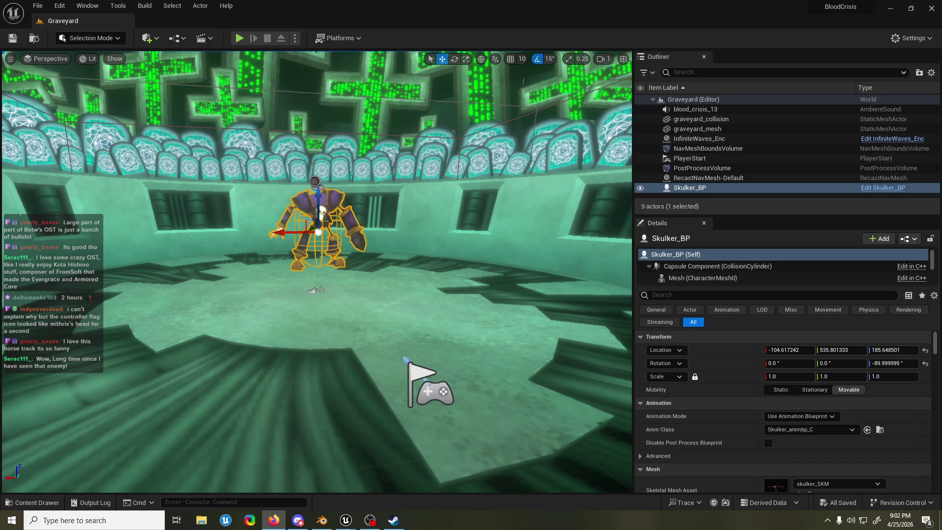
left_click(669, 4)
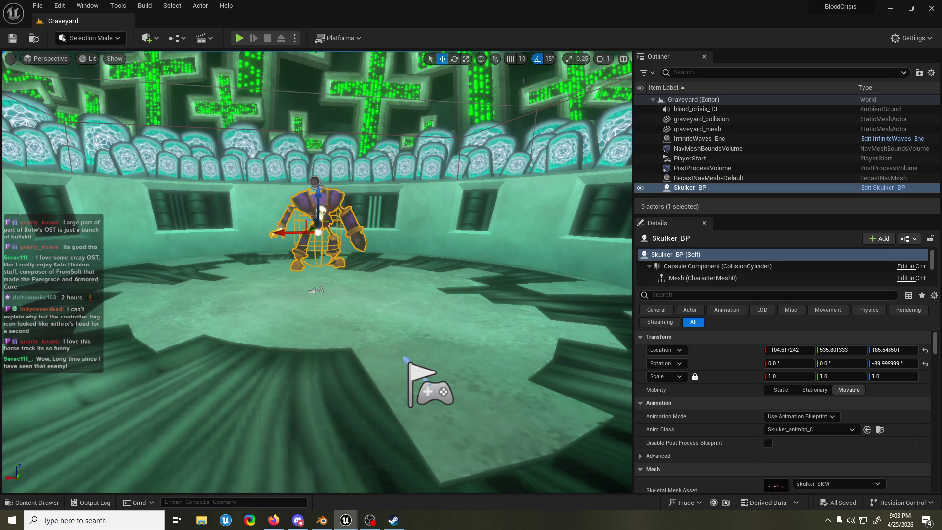
left_click(239, 38)
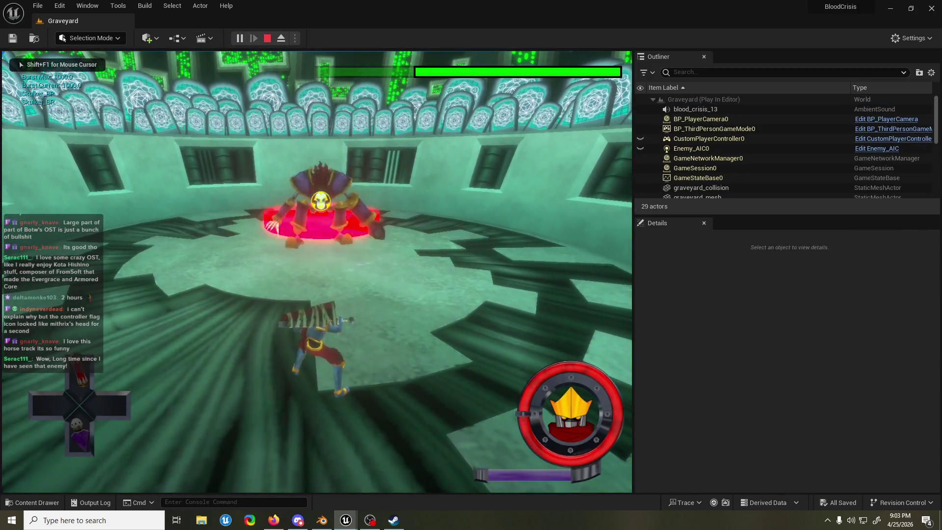
key("Escape")
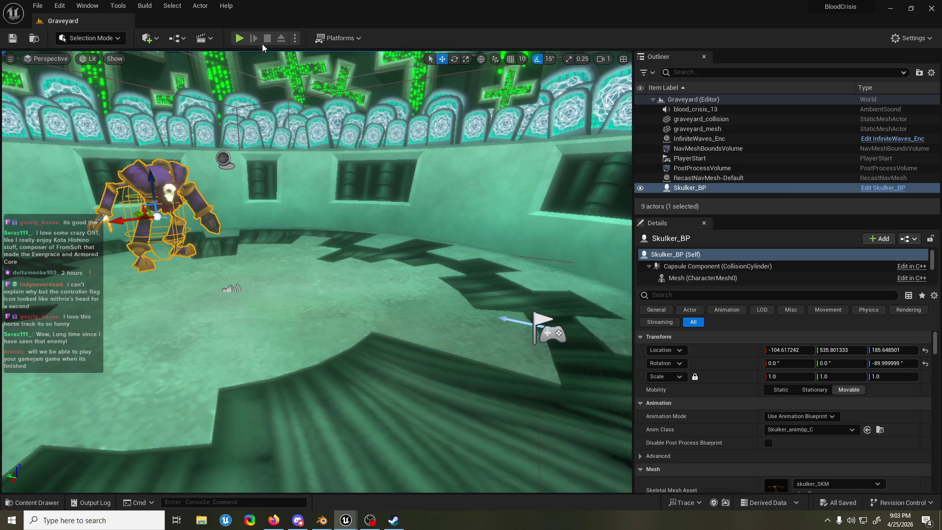
key("alt+p")
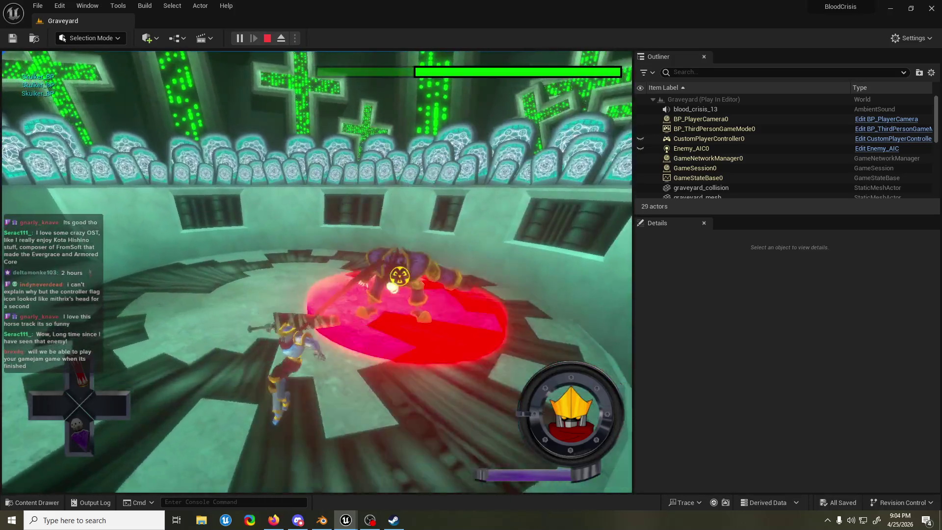
key("Escape")
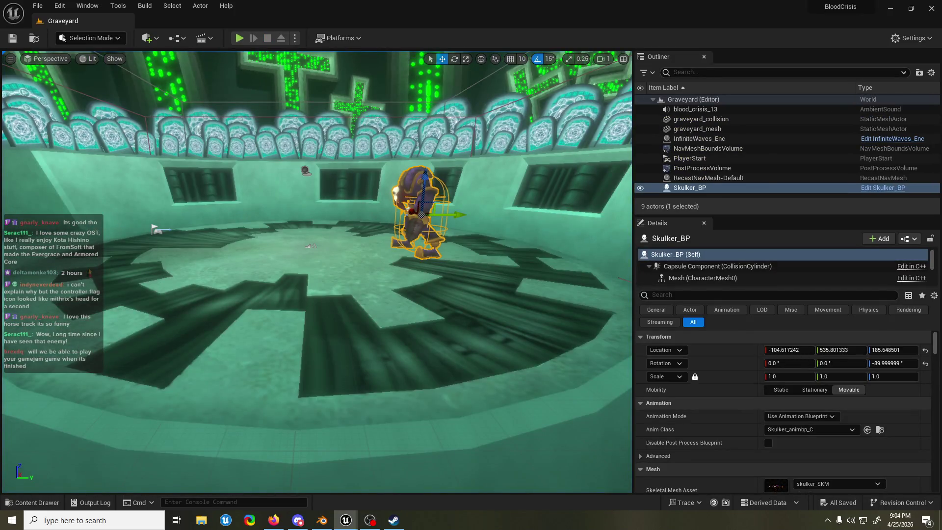